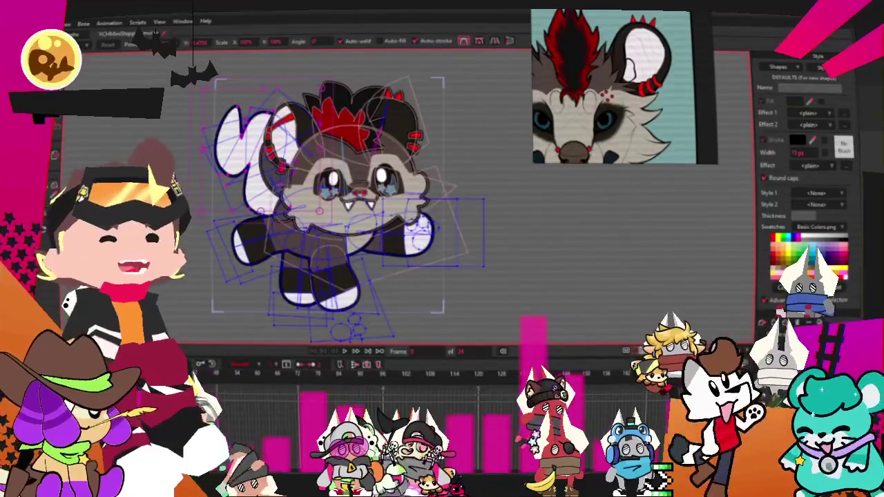
# Select the grey shape beside the left horn with Select Shape, then clear the selection.
pyautogui.press('0')
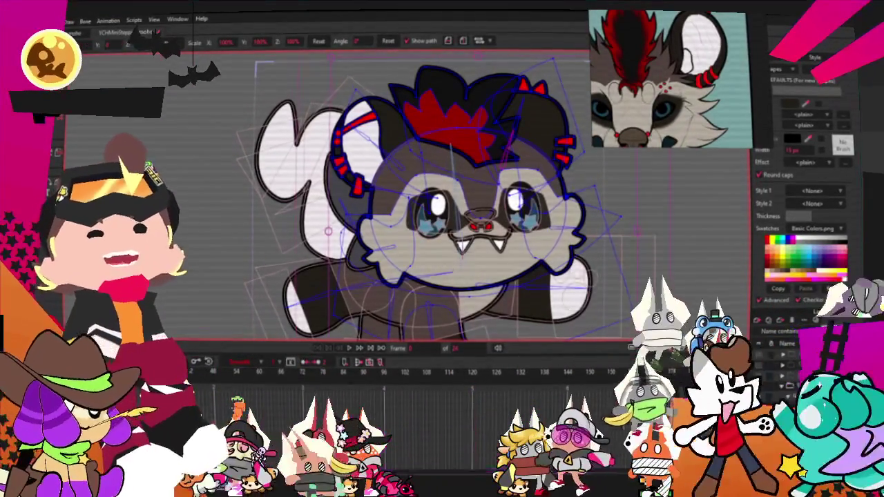
pyautogui.press('g')
pyautogui.scroll(5, 414, 194)
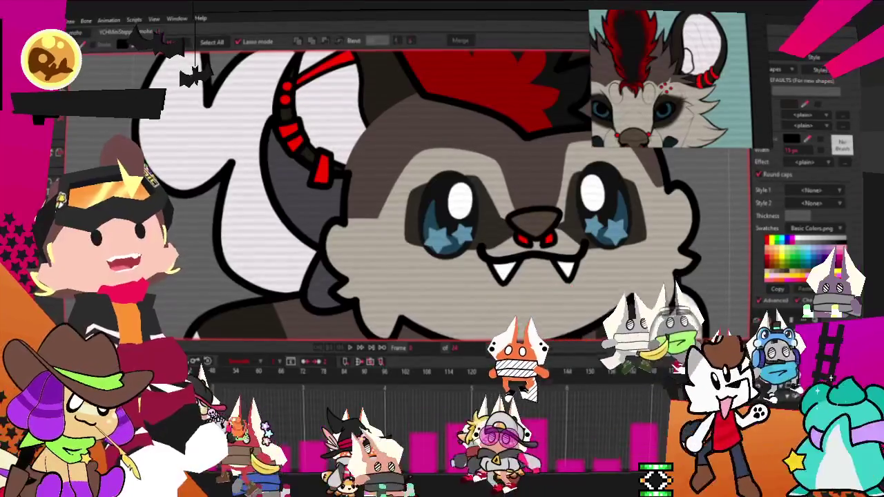
pyautogui.click(321, 295)
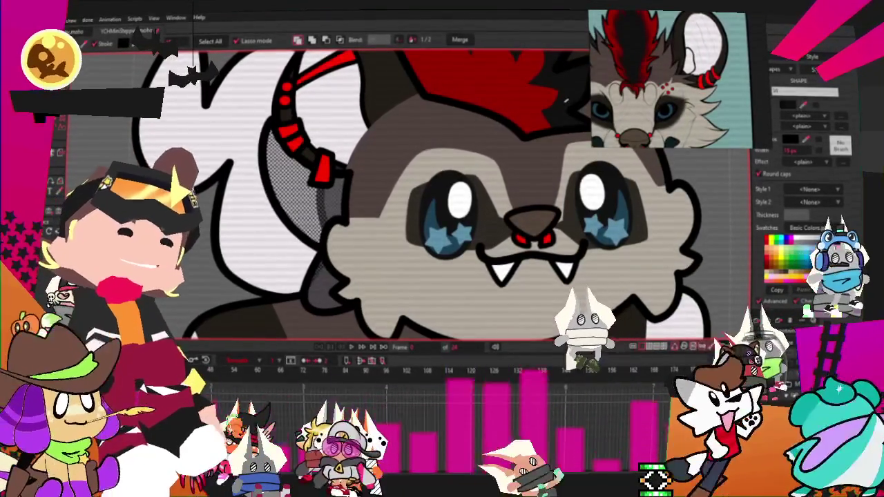
pyautogui.press('Escape')
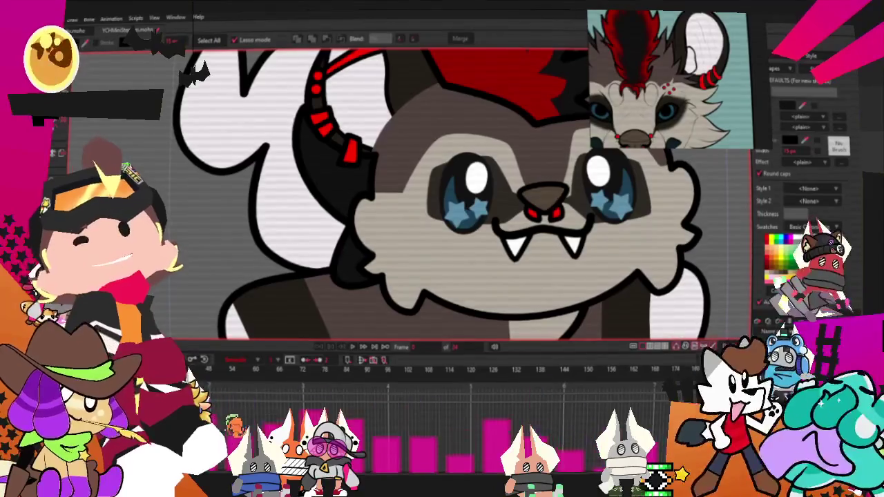
# Try Transform Points and other tools, returning to point selection zoomed in on the head.
pyautogui.press('t')
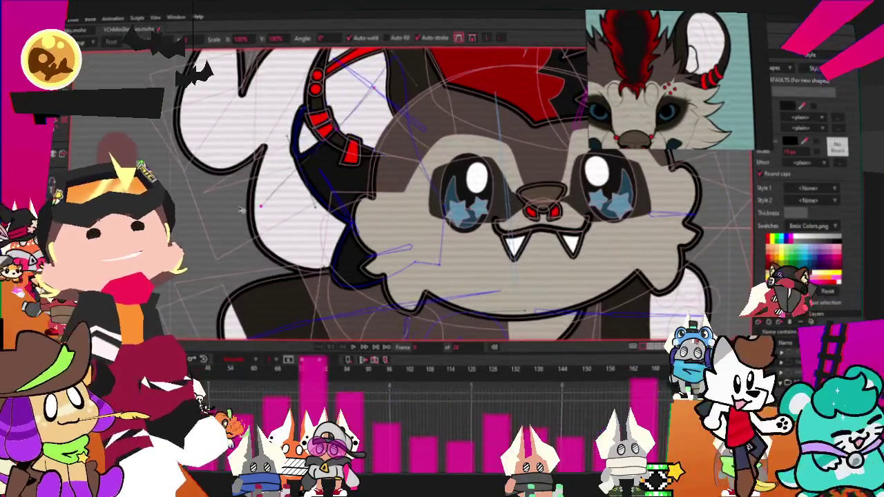
pyautogui.press('g')
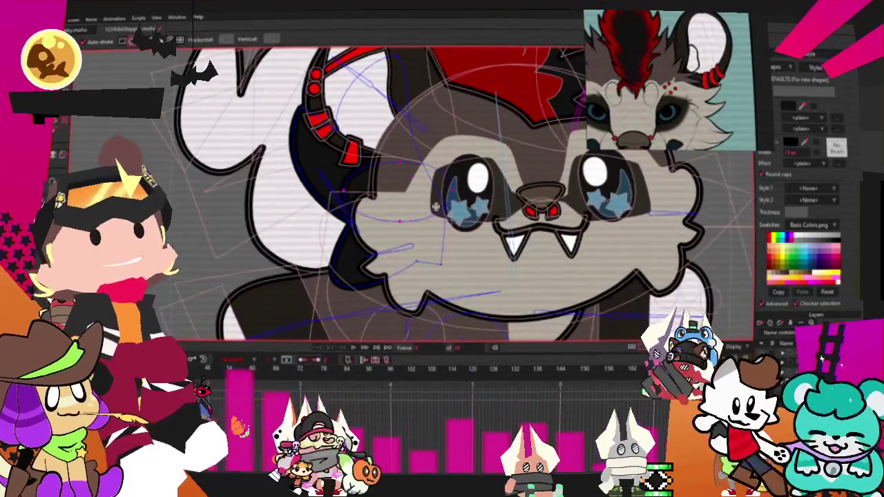
pyautogui.press('g')
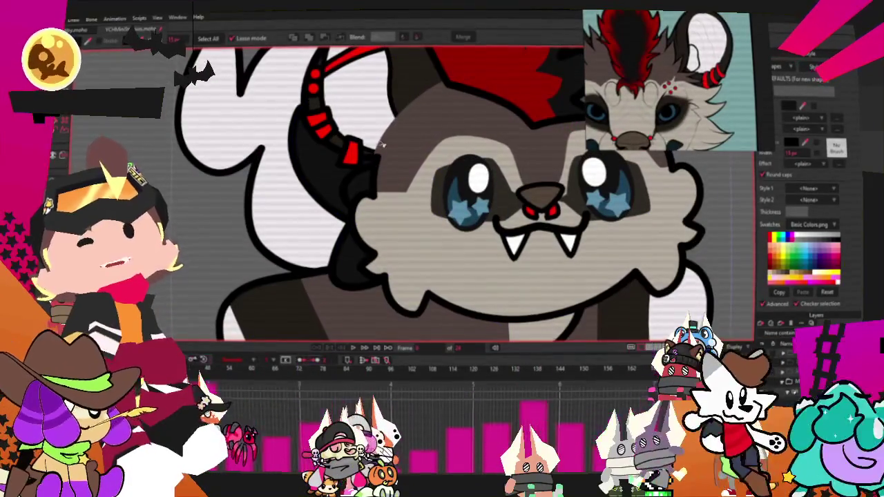
pyautogui.scroll(-3, 444, 137)
pyautogui.scroll(3, 443, 137)
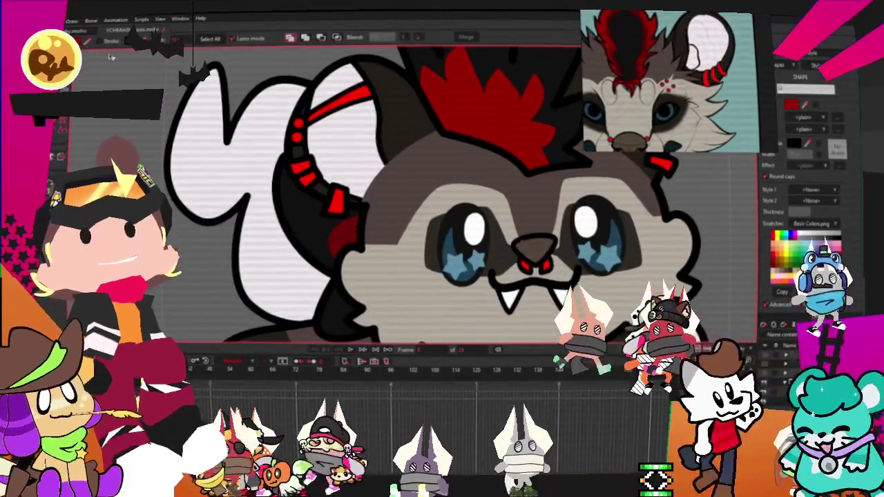
# Drag the red cheek shape's outline outward so the patch covers more of the cheek.
pyautogui.click(363, 215)
pyautogui.scroll(3, 363, 215)
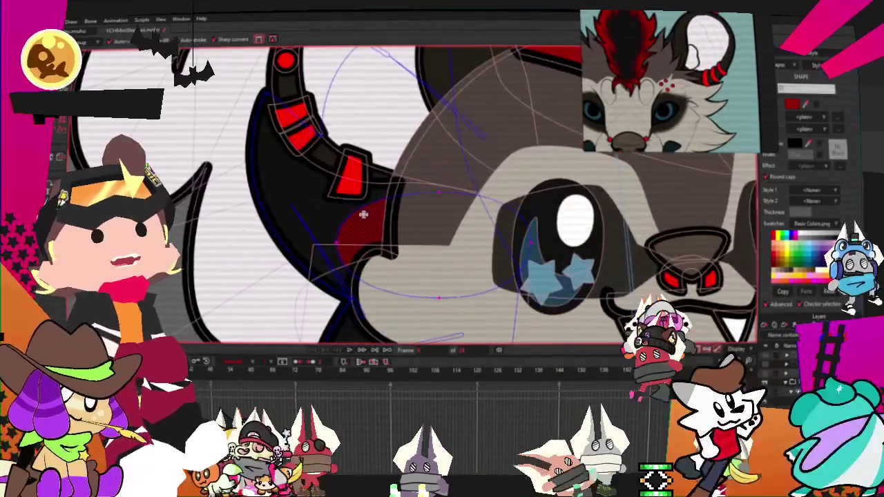
pyautogui.moveTo(363, 214); pyautogui.dragTo(314, 178)
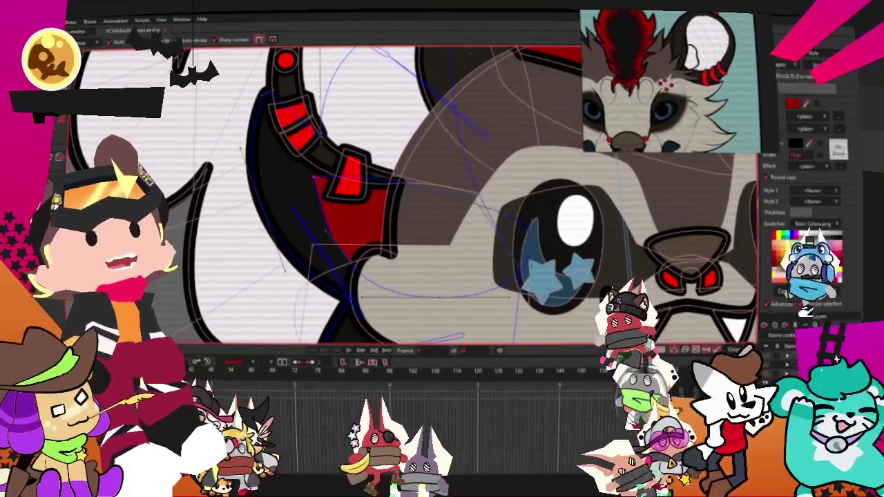
pyautogui.press('t')
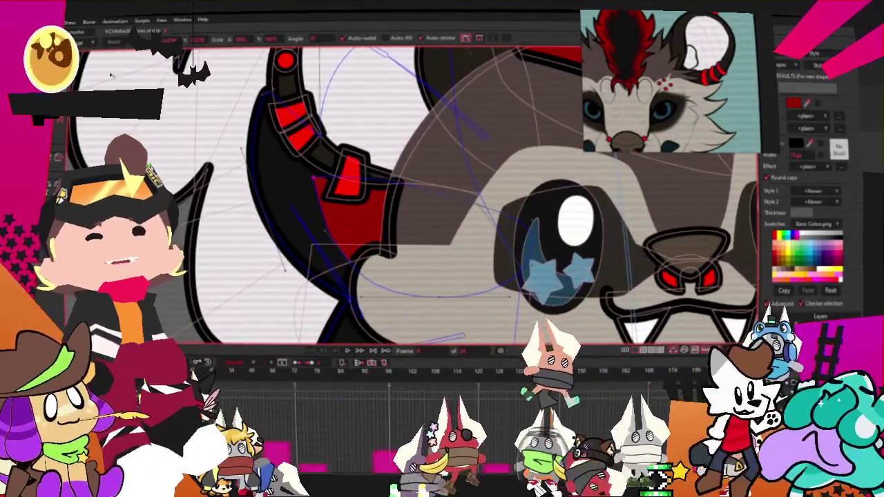
pyautogui.scroll(-3, 313, 179)
pyautogui.scroll(3, 314, 199)
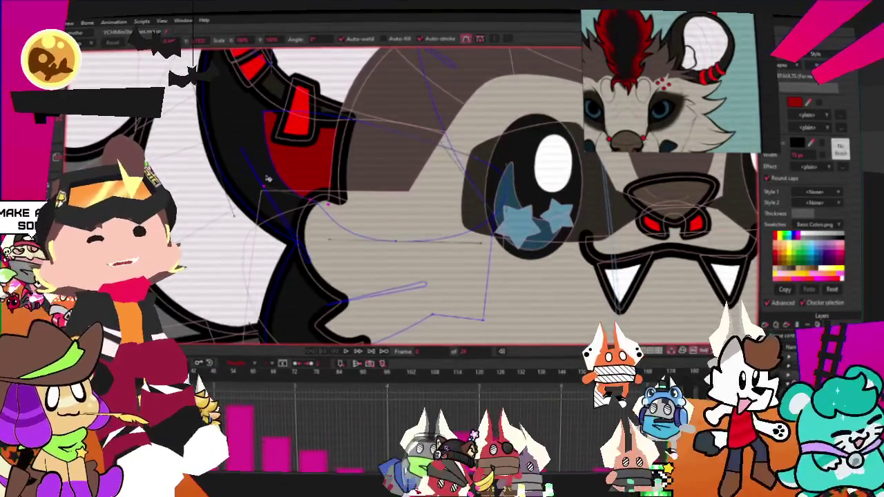
pyautogui.scroll(-2, 259, 181)
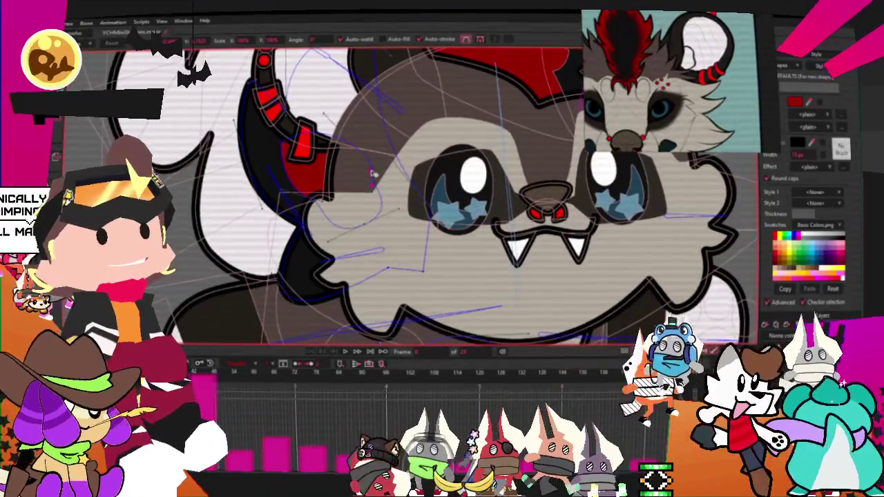
pyautogui.scroll(1, 351, 190)
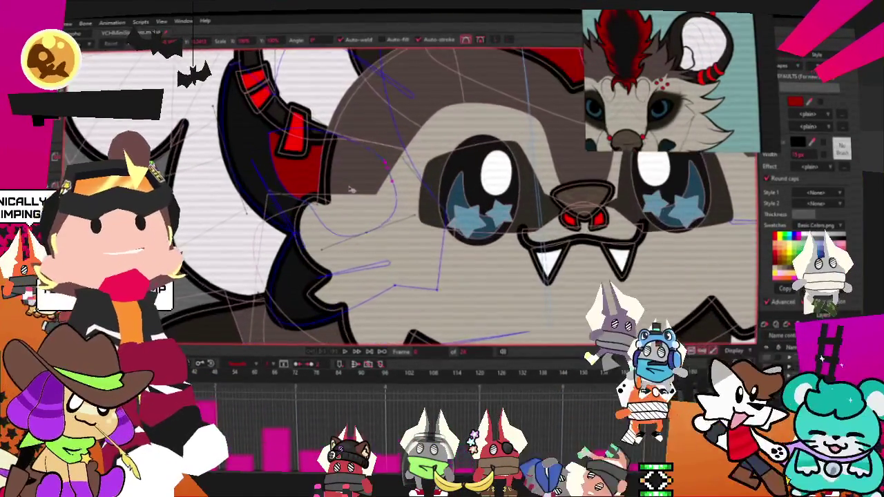
pyautogui.scroll(-2, 351, 189)
pyautogui.scroll(2, 351, 189)
pyautogui.scroll(1, 351, 190)
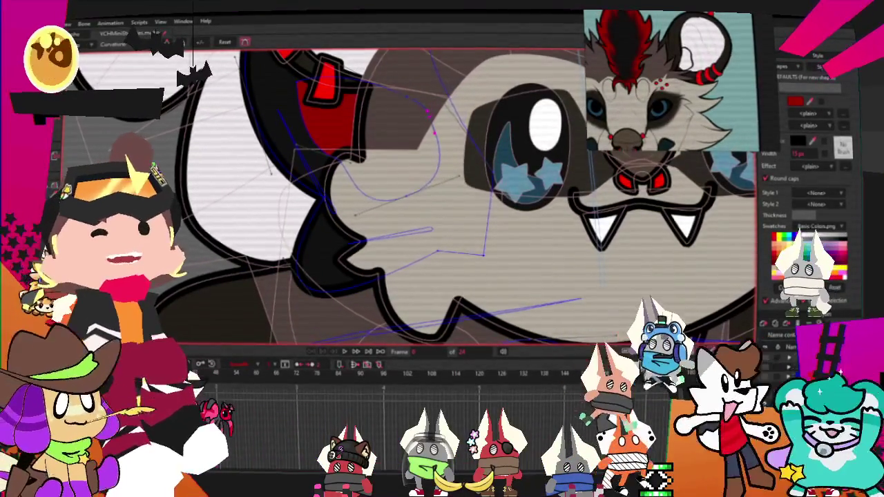
# Add points and adjust curvature so the patch runs down the face, then zoom out.
pyautogui.press('a')
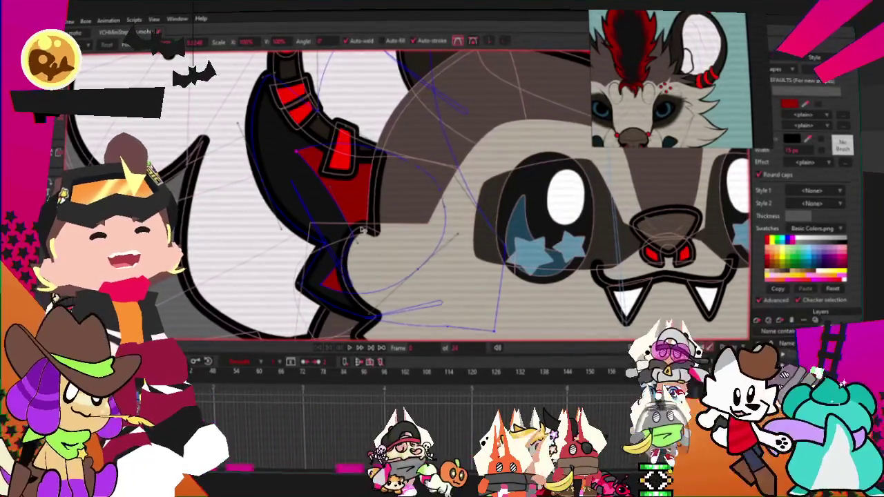
pyautogui.press('c')
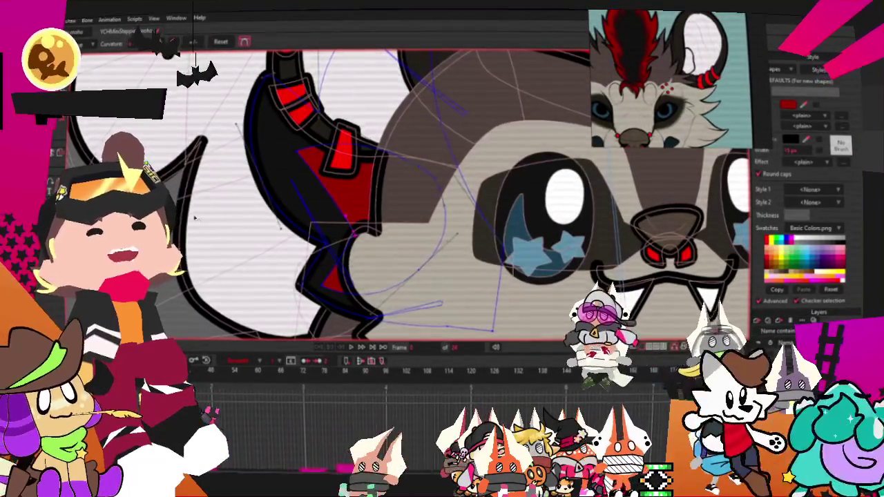
pyautogui.scroll(-3, 239, 221)
pyautogui.scroll(-3, 239, 220)
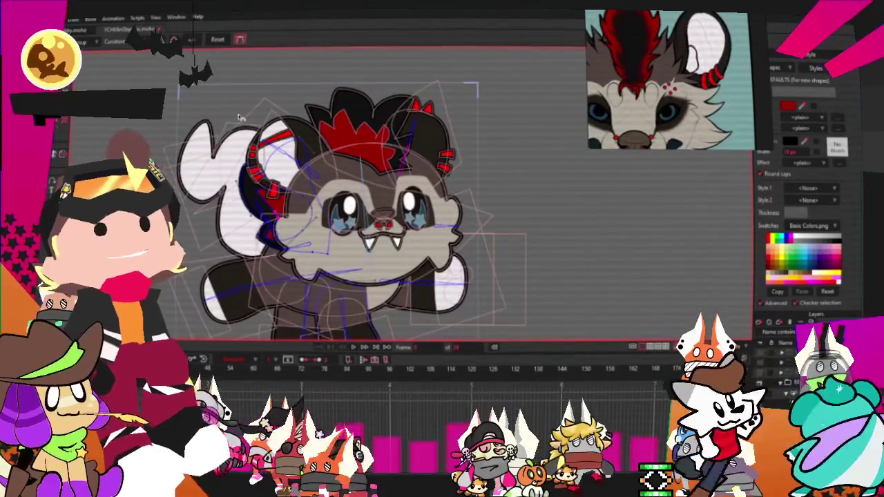
pyautogui.hotkey('alt', 'f')
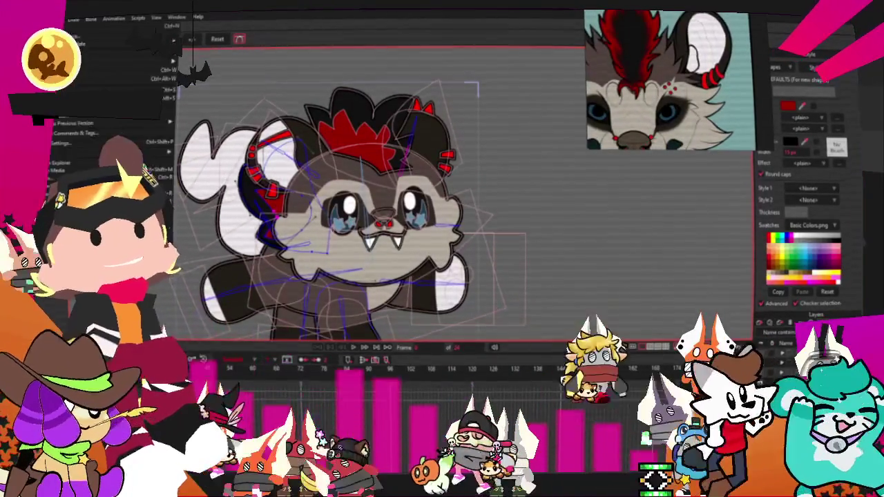
pyautogui.press('Escape')
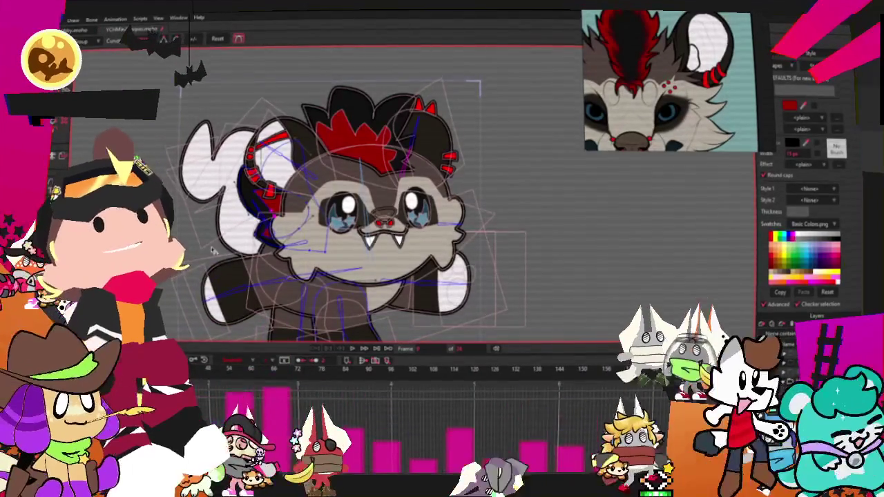
pyautogui.hotkey('alt', 'f')
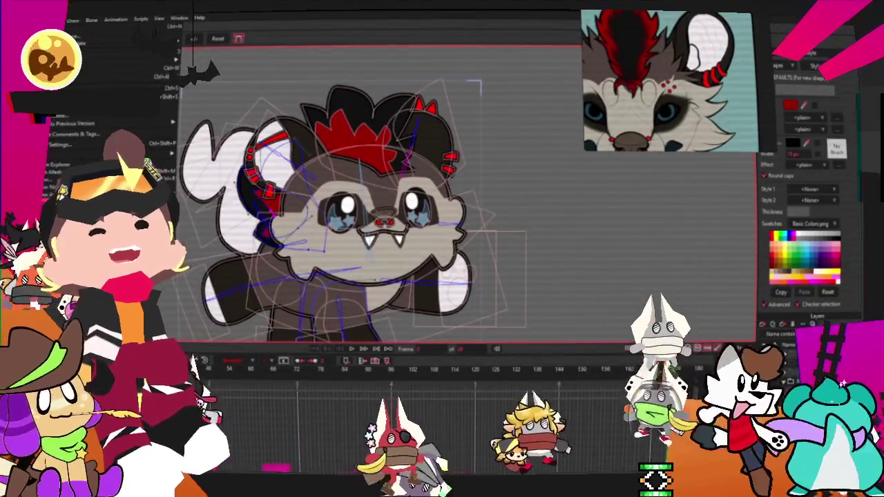
pyautogui.press('Escape')
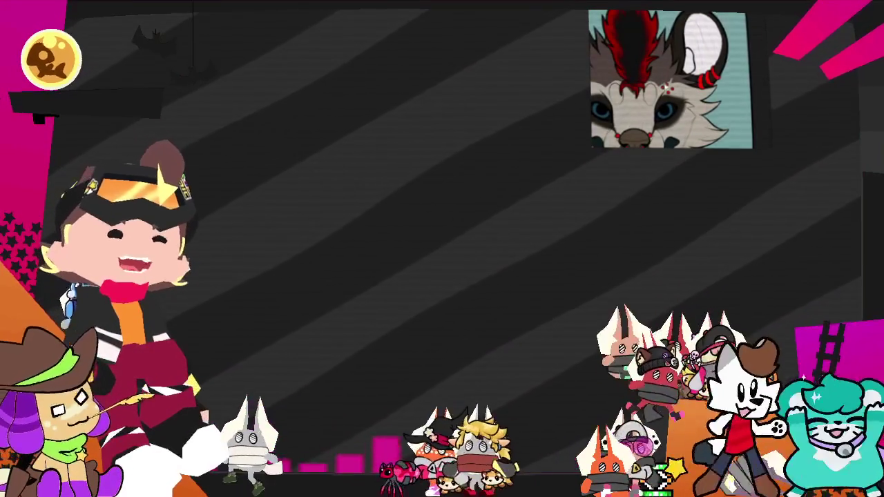
# Clear the reference image, enlarge the board across the centre, and drop in the green pen photo.
pyautogui.rightClick(720, 170)
pyautogui.click(742, 249)
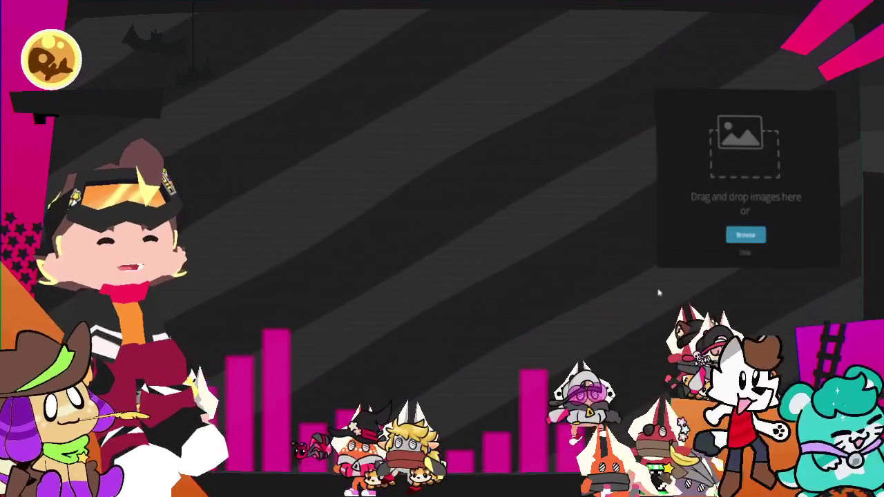
pyautogui.moveTo(657, 265); pyautogui.dragTo(206, 492)
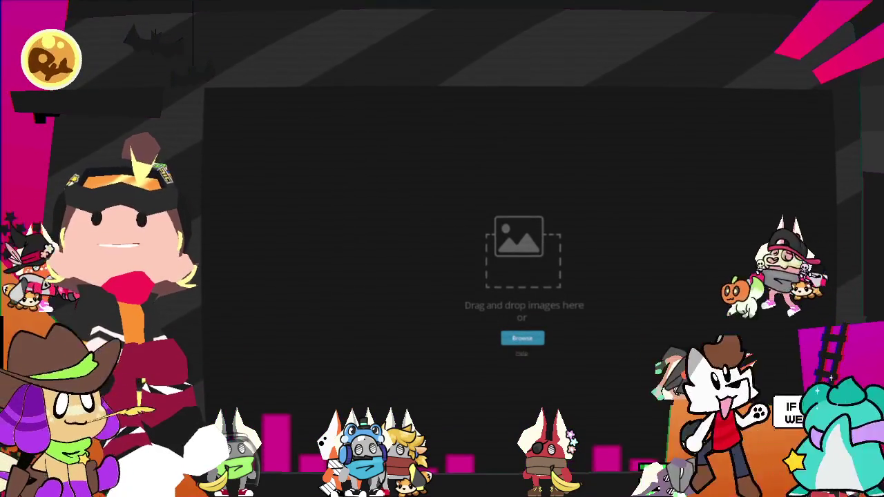
pyautogui.moveTo(482, 392); pyautogui.dragTo(515, 281)
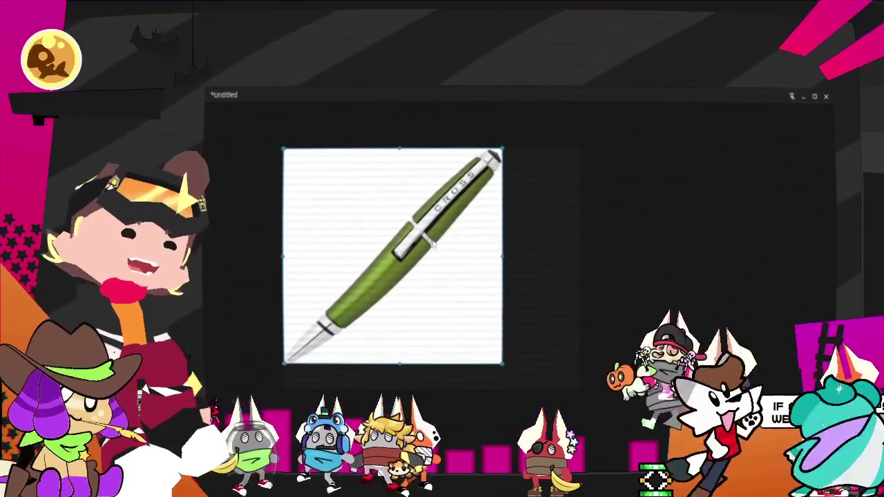
# Replace the green pen with green and red pencils, enlarging and rotating them, and lay the black pen over the red one.
pyautogui.press('Delete')
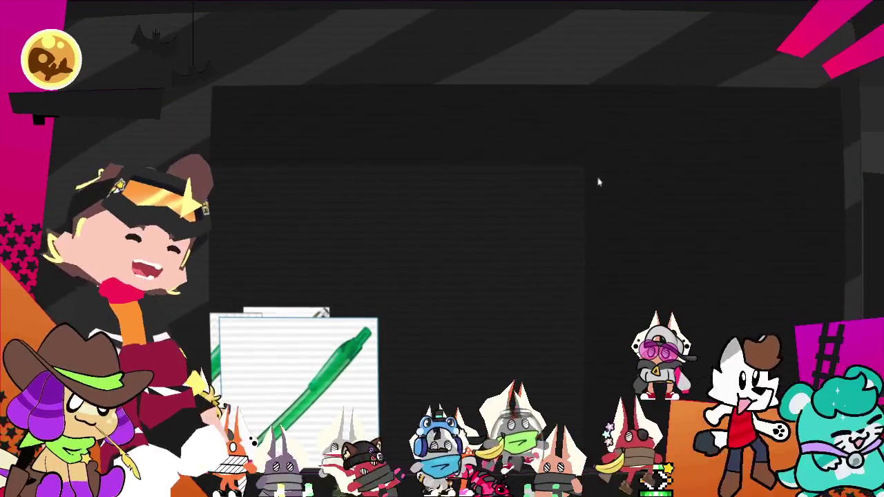
pyautogui.moveTo(604, 183)
pyautogui.mouseDown()
pyautogui.moveTo(723, 128)
pyautogui.moveTo(586, 189)
pyautogui.mouseUp()
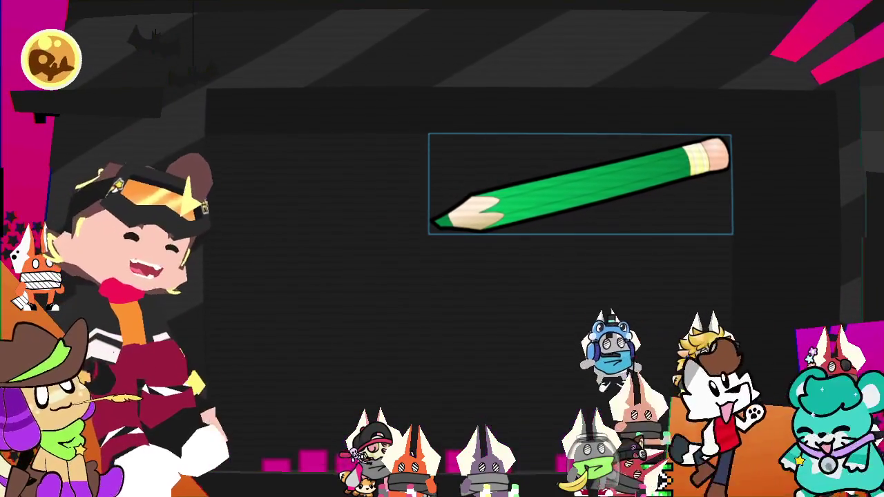
pyautogui.moveTo(620, 332); pyautogui.dragTo(460, 207)
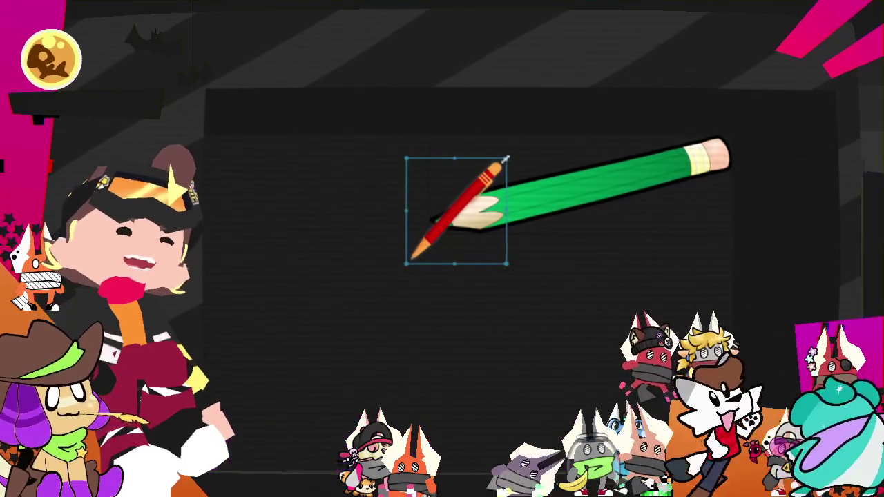
pyautogui.moveTo(509, 157); pyautogui.dragTo(686, 88)
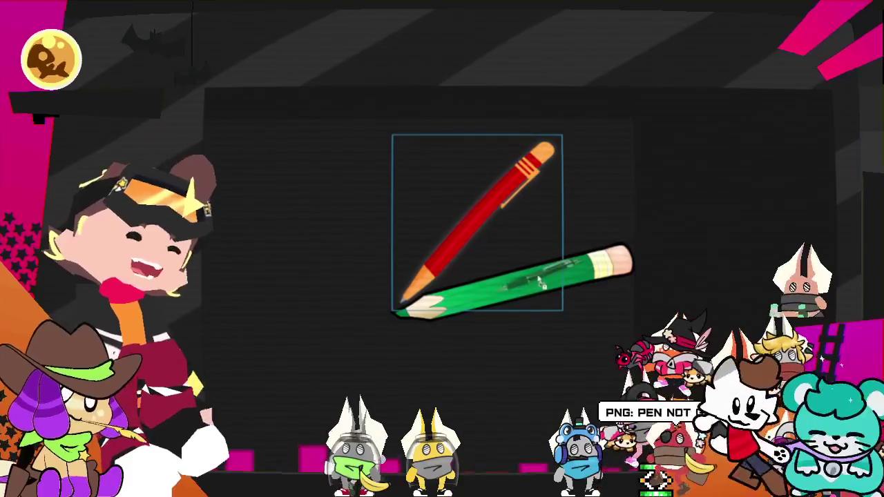
pyautogui.moveTo(579, 312)
pyautogui.mouseDown()
pyautogui.moveTo(760, 231)
pyautogui.moveTo(694, 276)
pyautogui.mouseUp()
pyautogui.moveTo(607, 333); pyautogui.dragTo(483, 212)
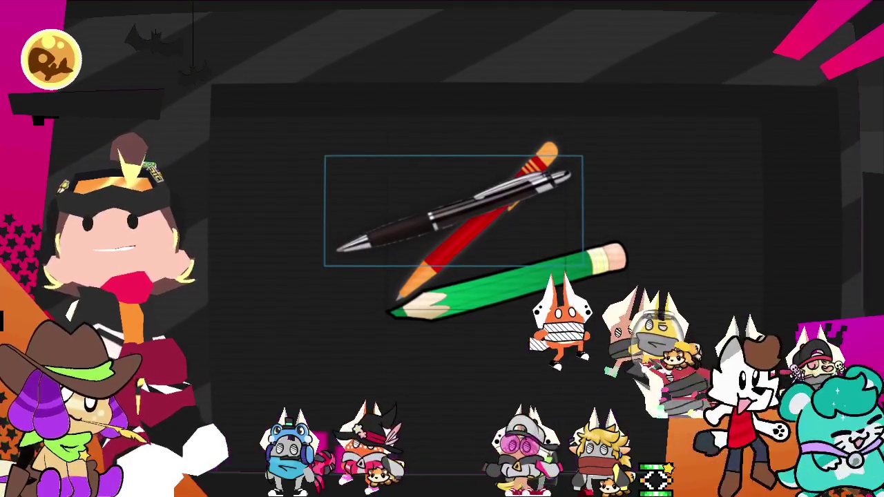
# Paste the yellow pencil below the green one, enlarge it slightly, and move the green pencil upper right.
pyautogui.hotkey('ctrl', 'v')
pyautogui.moveTo(552, 358); pyautogui.dragTo(533, 362)
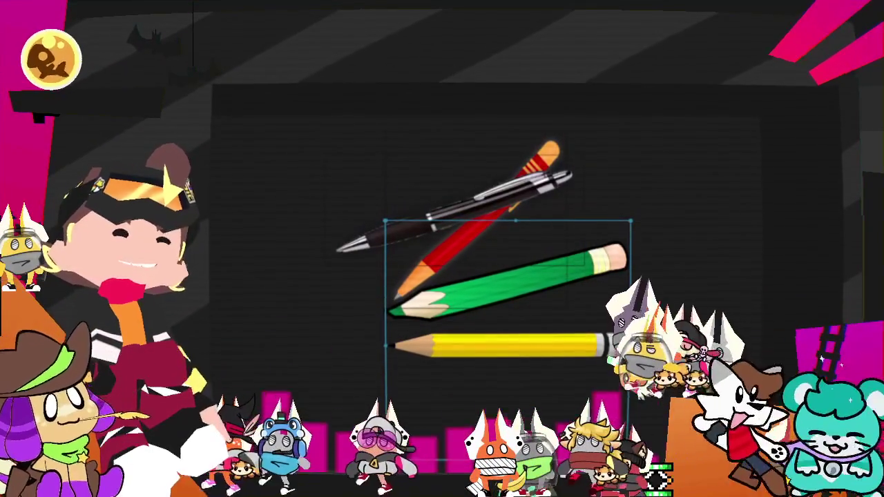
pyautogui.moveTo(519, 347); pyautogui.dragTo(533, 346)
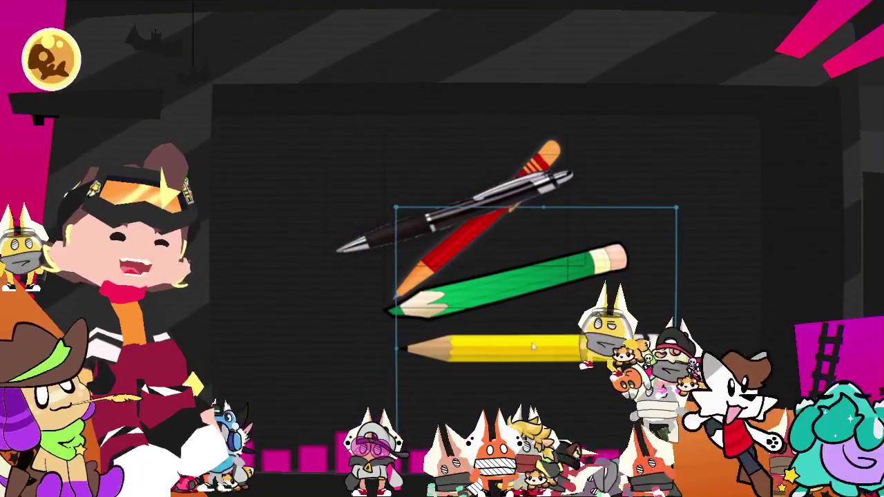
pyautogui.scroll(-1, 586, 210)
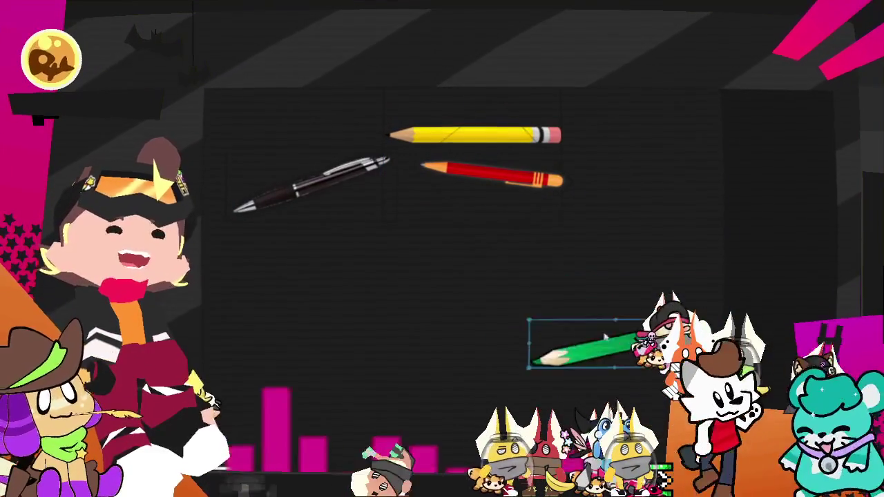
pyautogui.moveTo(604, 347); pyautogui.dragTo(707, 170)
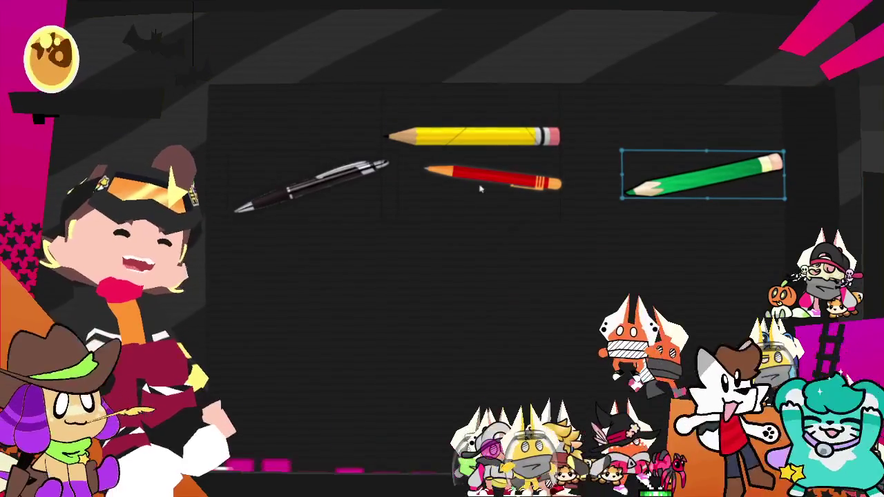
# Copy the yellow, red and green pencils and the black pen into a lower-right cluster.
pyautogui.moveTo(647, 285); pyautogui.dragTo(729, 257)
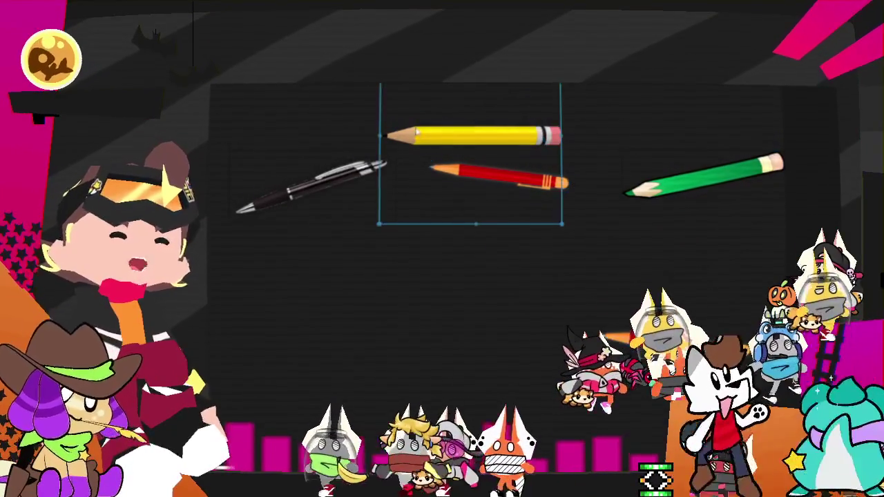
pyautogui.moveTo(417, 131); pyautogui.dragTo(627, 379)
pyautogui.click(678, 152)
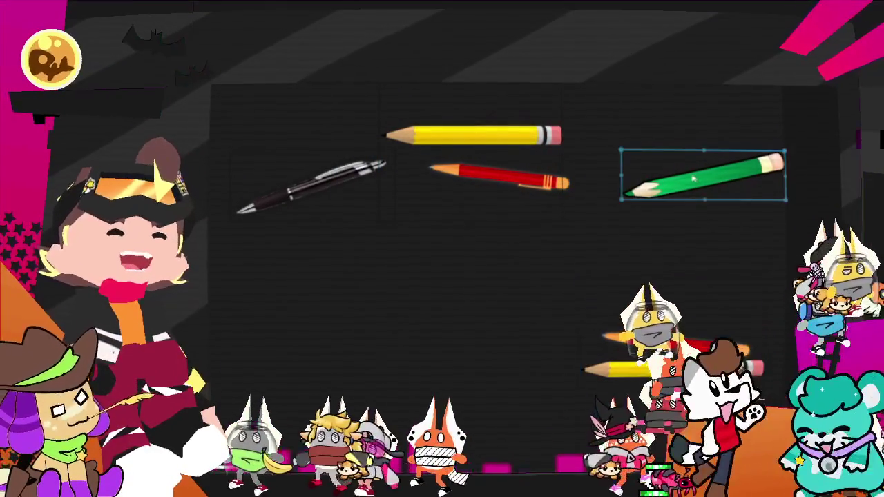
pyautogui.moveTo(678, 152); pyautogui.dragTo(641, 338)
pyautogui.click(326, 180)
pyautogui.moveTo(327, 181); pyautogui.dragTo(614, 376)
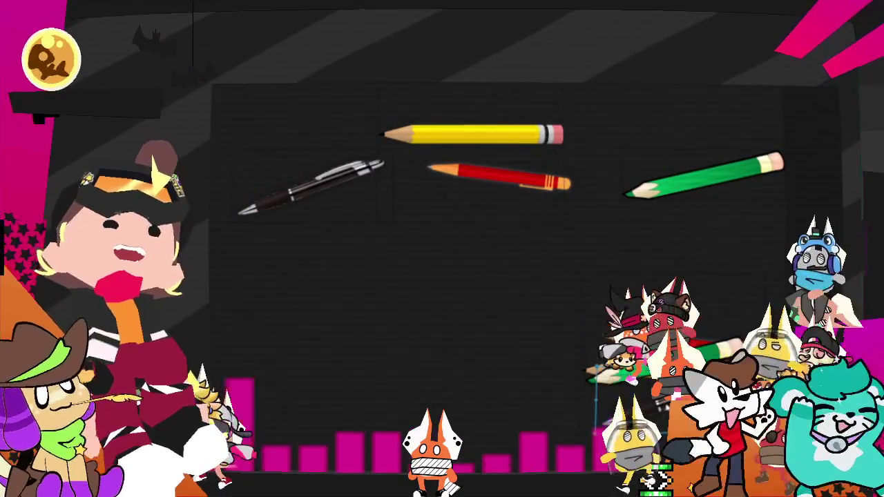
# Nudge the pen, reposition the board window, and move the cluster of copies toward the centre.
pyautogui.moveTo(315, 203); pyautogui.dragTo(275, 186)
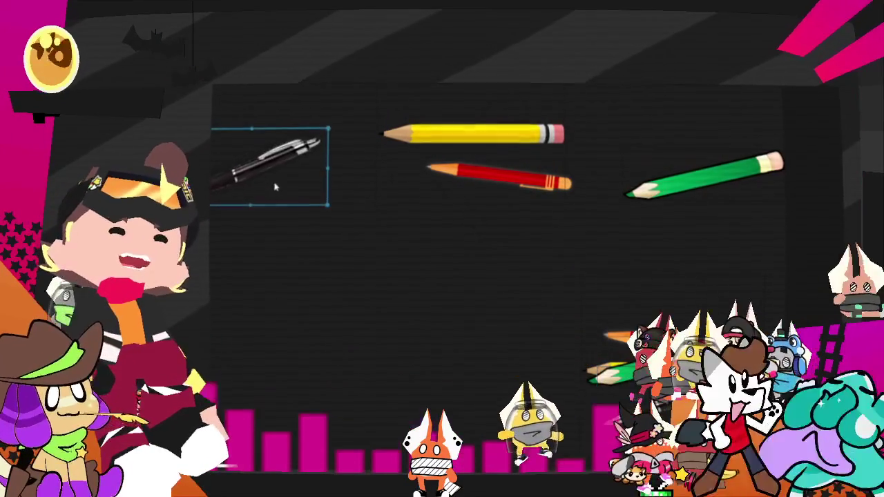
pyautogui.moveTo(468, 98); pyautogui.dragTo(436, 53)
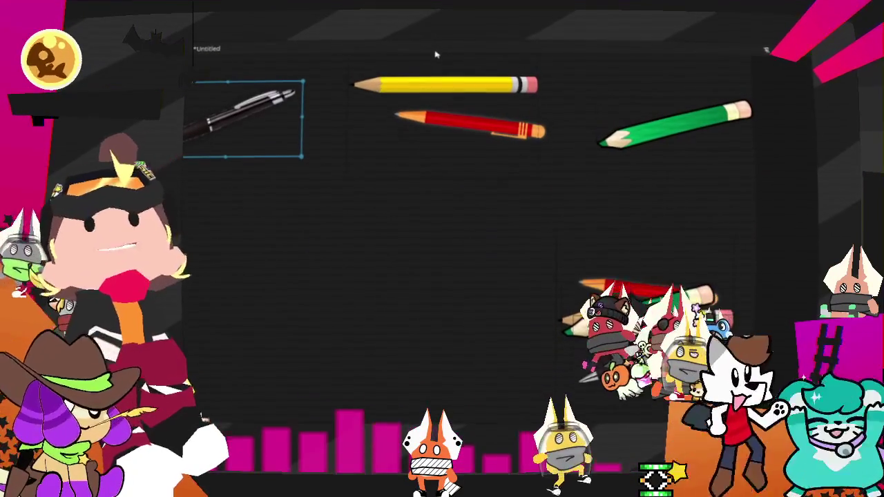
pyautogui.moveTo(503, 245)
pyautogui.mouseDown()
pyautogui.moveTo(661, 325)
pyautogui.moveTo(652, 259)
pyautogui.moveTo(625, 285)
pyautogui.moveTo(533, 304)
pyautogui.mouseUp()
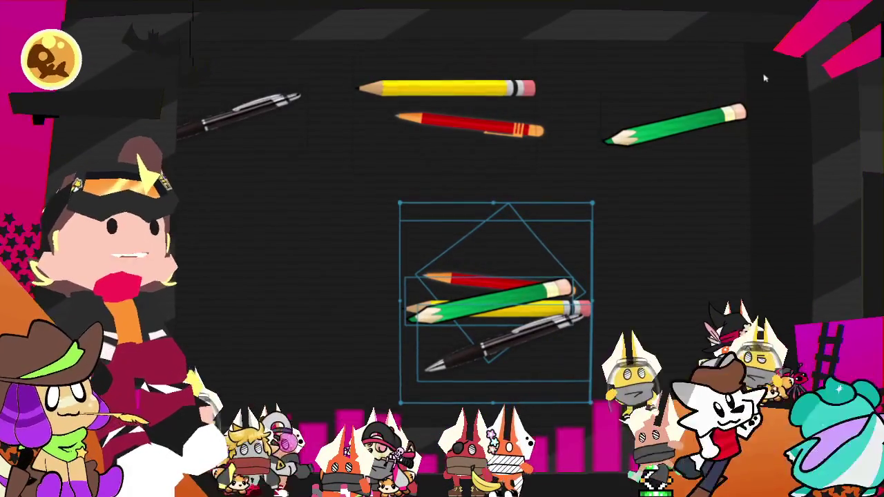
pyautogui.moveTo(703, 201); pyautogui.dragTo(602, 90)
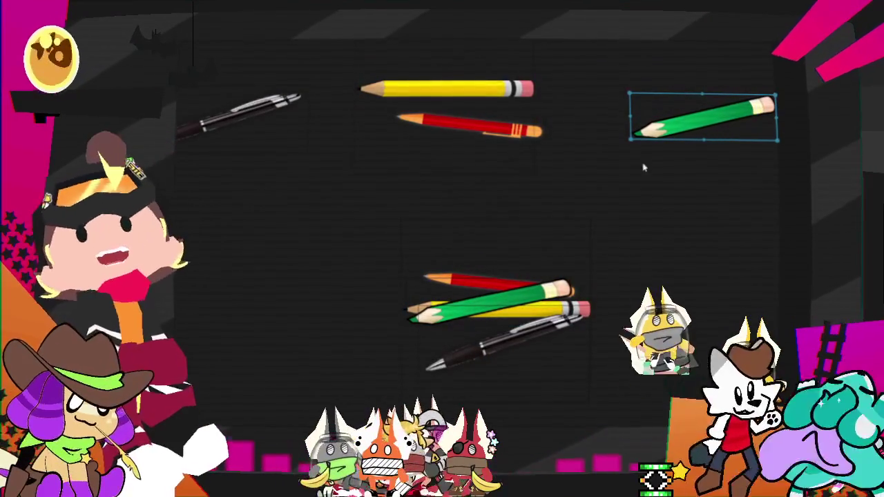
pyautogui.moveTo(655, 261); pyautogui.dragTo(450, 325)
pyautogui.moveTo(490, 304); pyautogui.dragTo(442, 328)
pyautogui.click(689, 304)
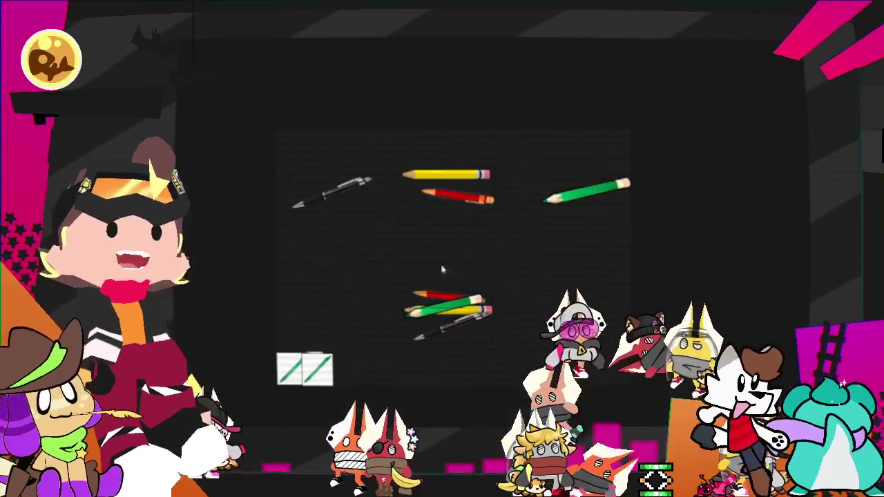
# Group the green, yellow and red pencils at upper right and return the black pen to upper left.
pyautogui.moveTo(680, 167); pyautogui.dragTo(694, 175)
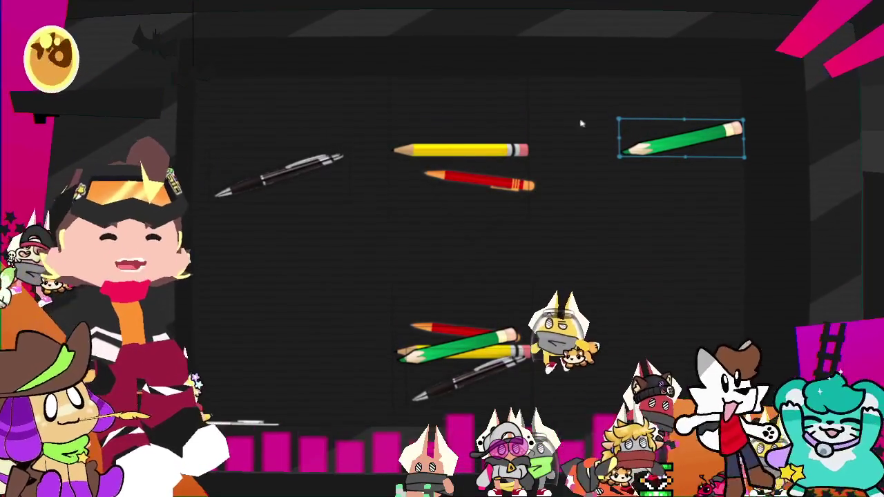
pyautogui.moveTo(489, 149)
pyautogui.mouseDown()
pyautogui.moveTo(490, 129)
pyautogui.moveTo(698, 109)
pyautogui.moveTo(697, 90)
pyautogui.moveTo(692, 132)
pyautogui.mouseUp()
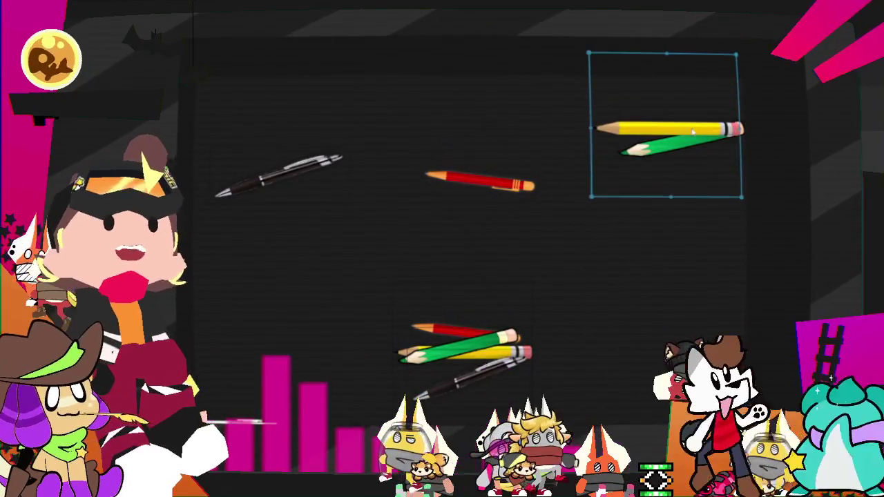
pyautogui.moveTo(509, 197); pyautogui.dragTo(716, 199)
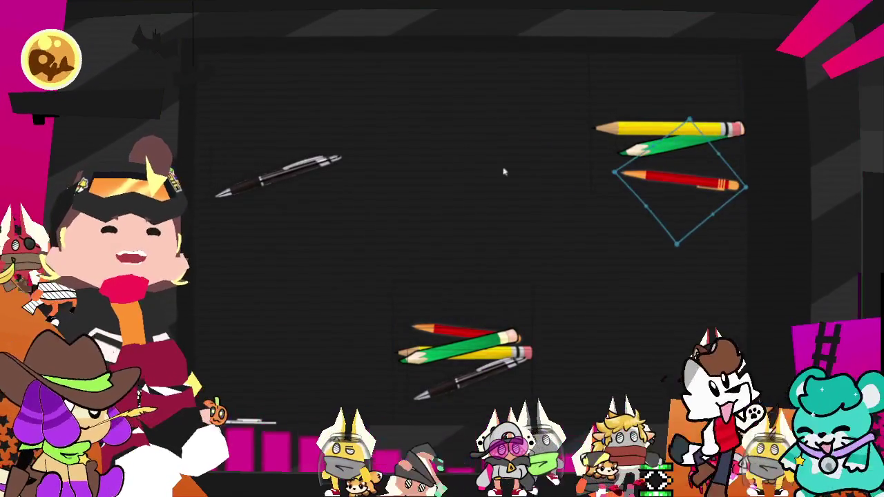
pyautogui.moveTo(586, 201); pyautogui.dragTo(676, 216)
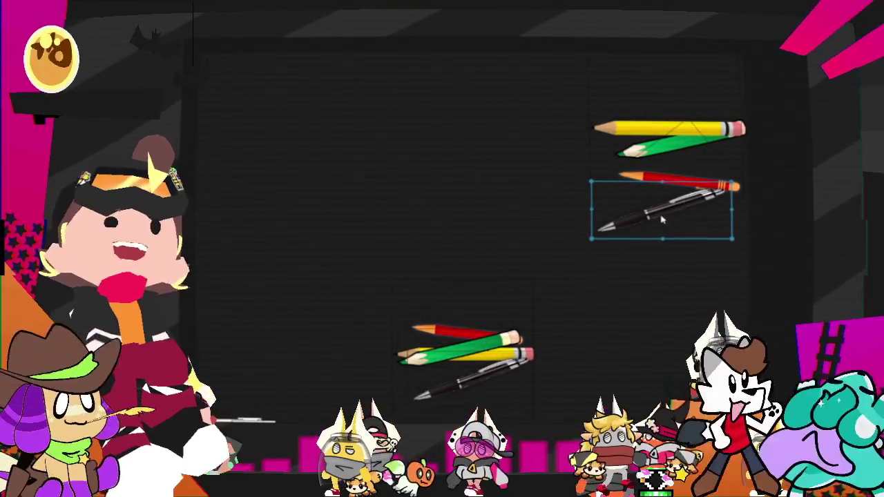
pyautogui.moveTo(735, 209)
pyautogui.mouseDown()
pyautogui.moveTo(633, 220)
pyautogui.moveTo(407, 158)
pyautogui.moveTo(271, 135)
pyautogui.moveTo(301, 149)
pyautogui.moveTo(279, 152)
pyautogui.mouseUp()
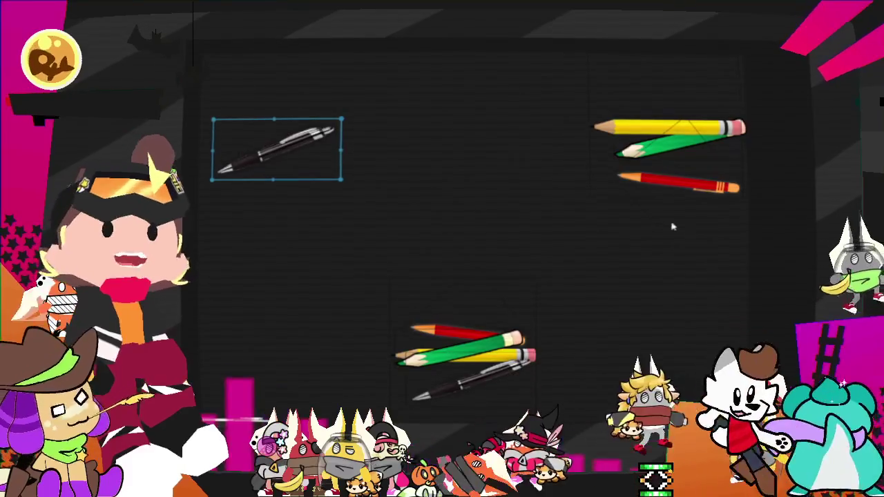
# Place the green pencil beside the black pen at upper left and stack the yellow pencil by the red.
pyautogui.click(673, 183)
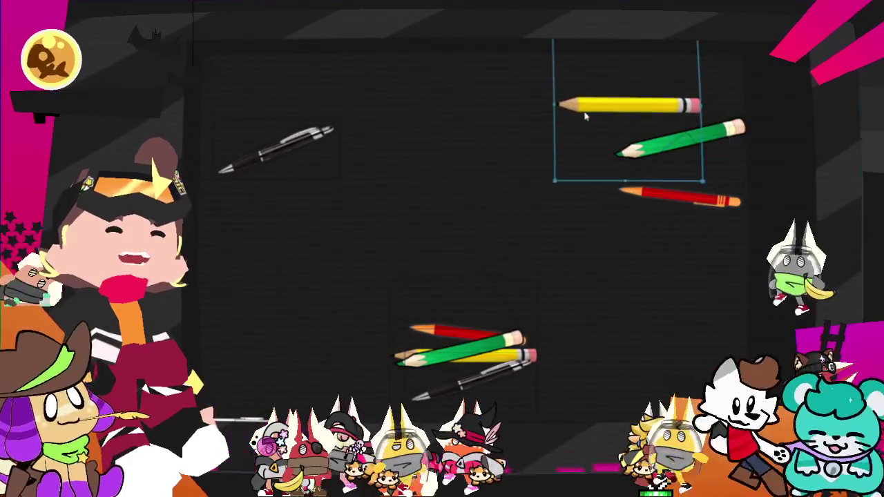
pyautogui.click(693, 154)
pyautogui.moveTo(753, 146)
pyautogui.mouseDown()
pyautogui.moveTo(408, 142)
pyautogui.moveTo(348, 153)
pyautogui.moveTo(346, 171)
pyautogui.moveTo(345, 155)
pyautogui.mouseUp()
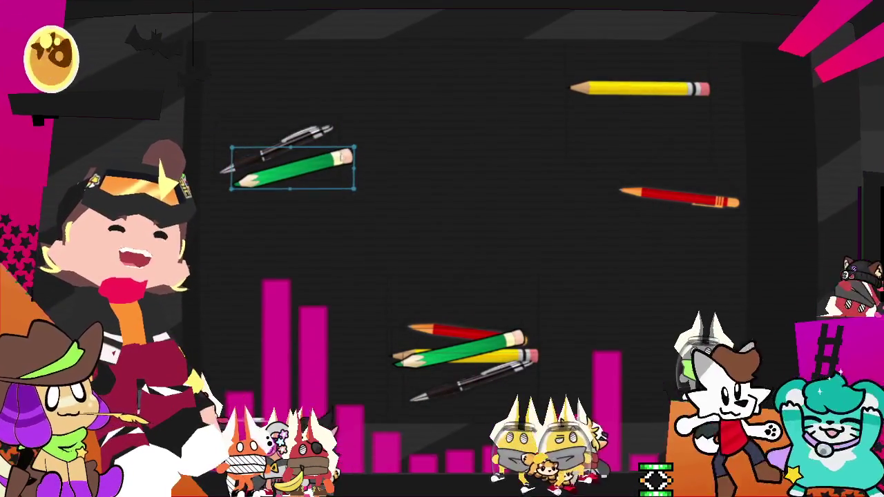
pyautogui.moveTo(716, 175)
pyautogui.mouseDown()
pyautogui.moveTo(704, 218)
pyautogui.moveTo(700, 185)
pyautogui.moveTo(711, 158)
pyautogui.mouseUp()
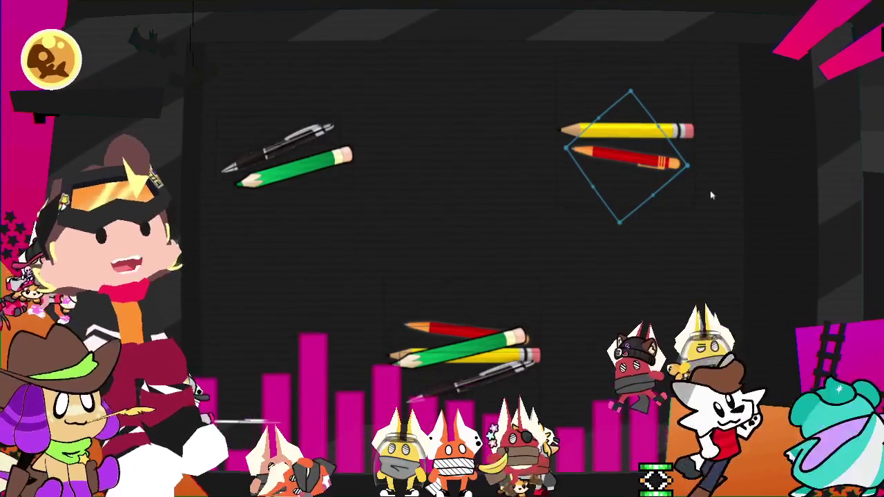
pyautogui.moveTo(410, 103); pyautogui.dragTo(216, 187)
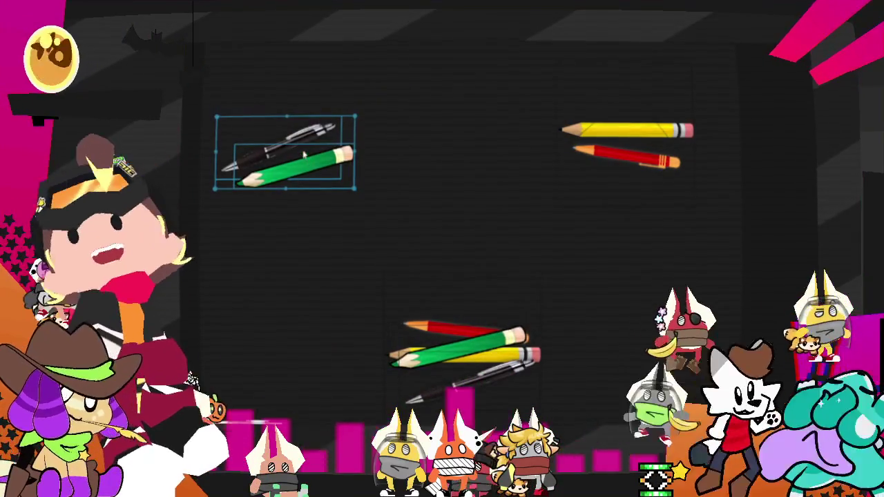
pyautogui.moveTo(303, 155); pyautogui.dragTo(313, 156)
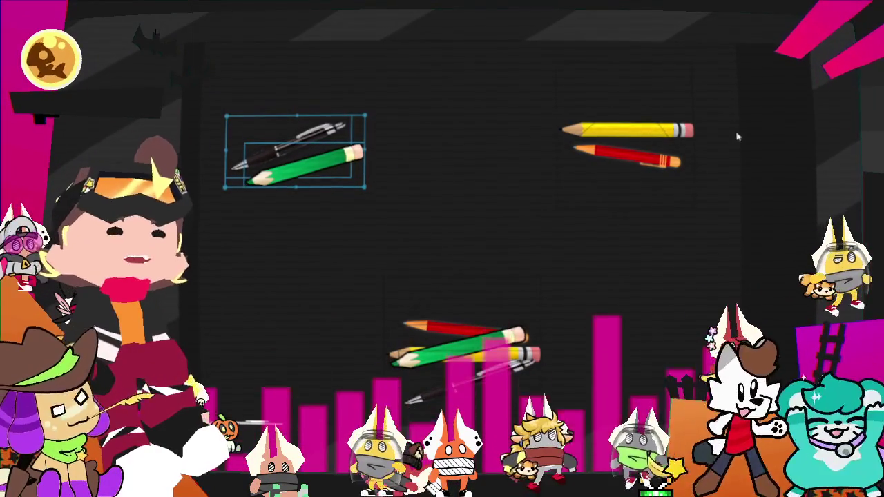
pyautogui.click(625, 141)
# Nudge the yellow and red pencil pair up slightly, then clear all images from the board.
pyautogui.moveTo(625, 142)
pyautogui.mouseDown()
pyautogui.moveTo(642, 114)
pyautogui.moveTo(623, 152)
pyautogui.moveTo(649, 153)
pyautogui.mouseUp()
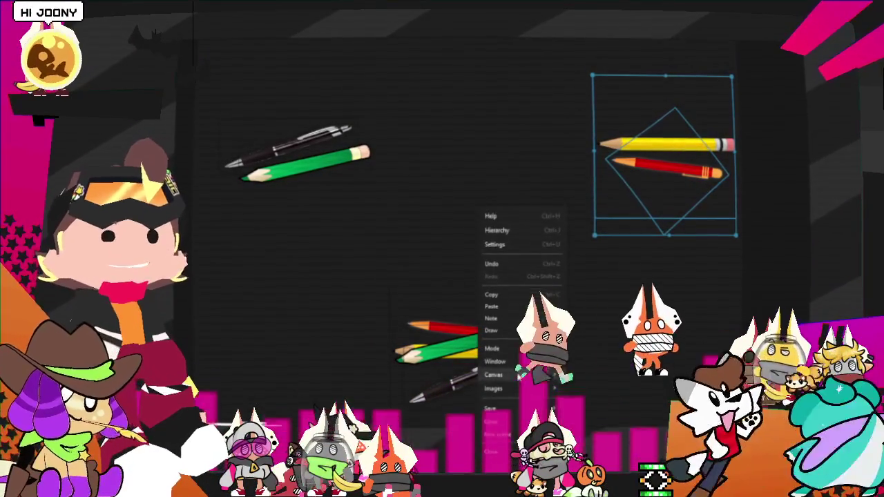
pyautogui.moveTo(495, 375)
pyautogui.click(594, 382)
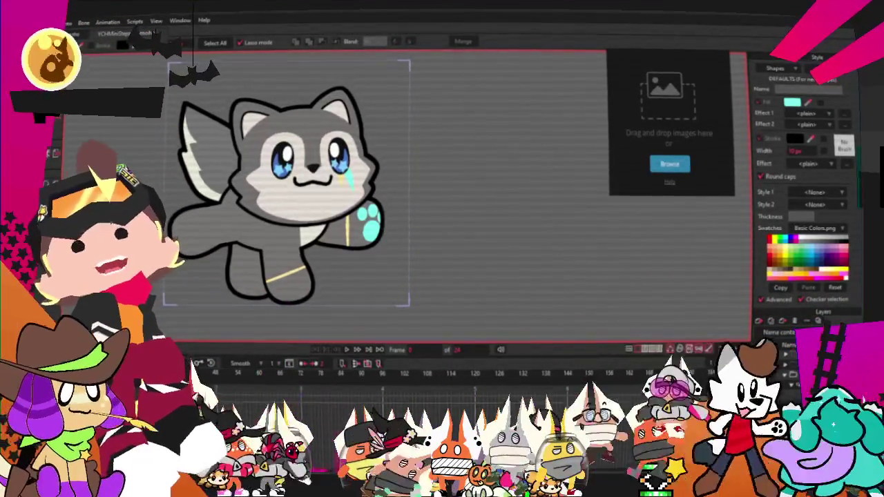
# Bring up Moho's File menu to reopen a project.
pyautogui.hotkey('alt', 'f')
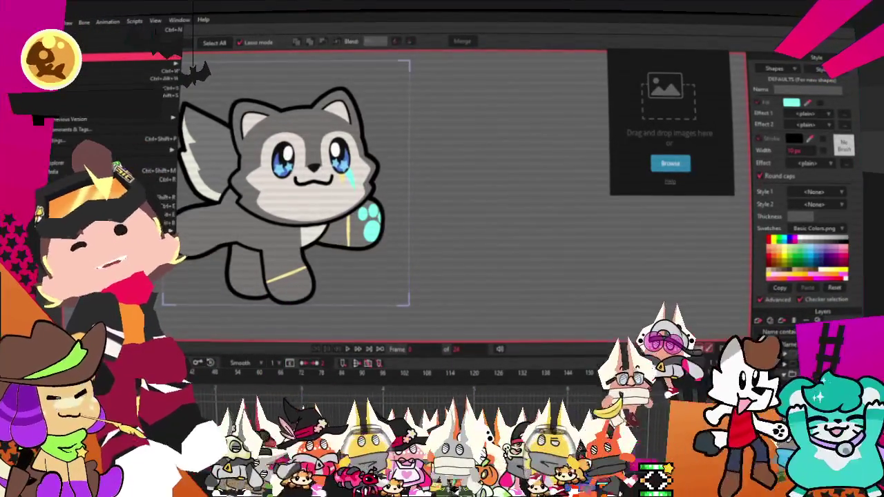
pyautogui.moveTo(124, 66)
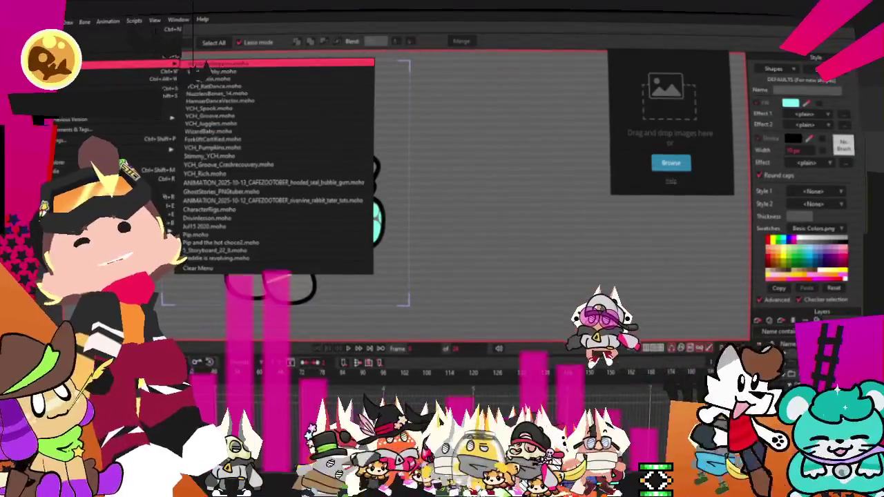
# Reopen YCH_Spook.moho from the recent projects and switch to the Transform Layer tool.
pyautogui.click(241, 110)
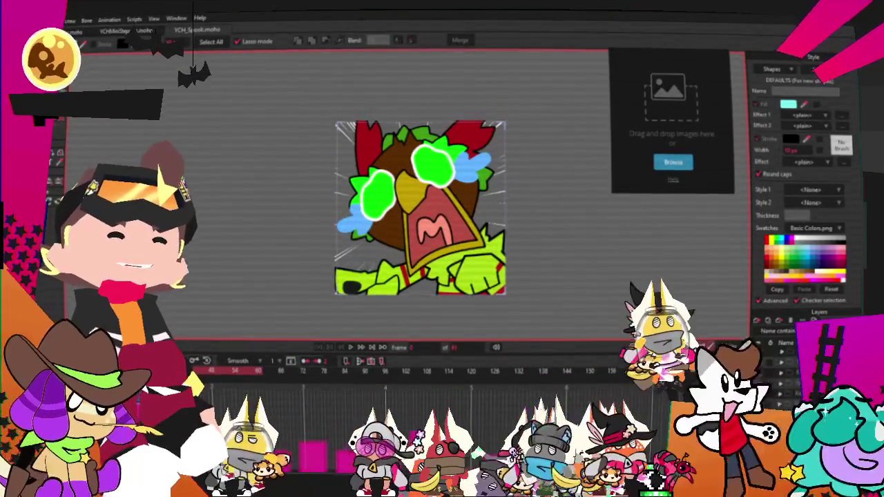
pyautogui.press('0')
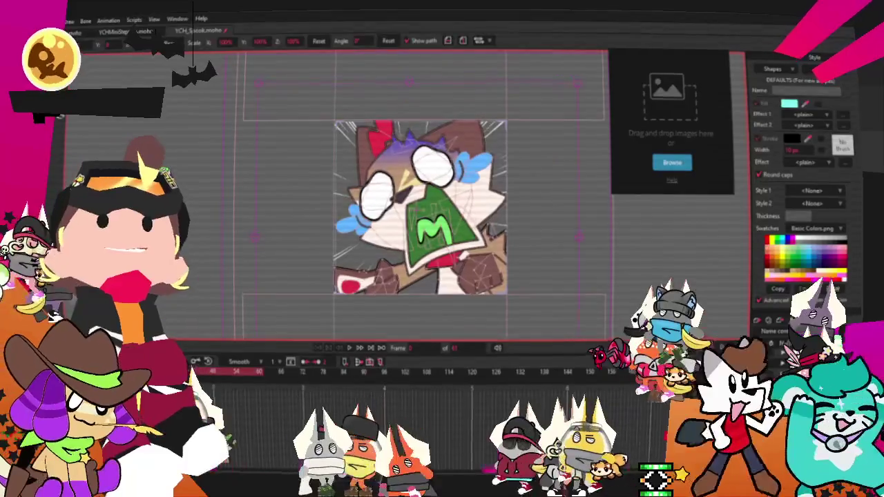
# Drag the Rottweiler picture into the reference image panel beside the Spook canvas.
pyautogui.moveTo(632, 128); pyautogui.dragTo(617, 194)
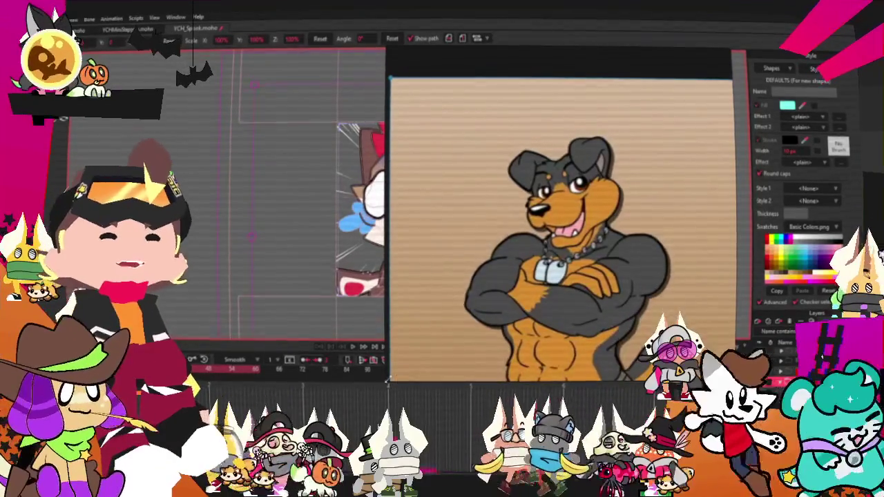
# Shrink the Rottweiler reference back to a small picture and zoom in on the character.
pyautogui.moveTo(388, 379); pyautogui.dragTo(619, 214)
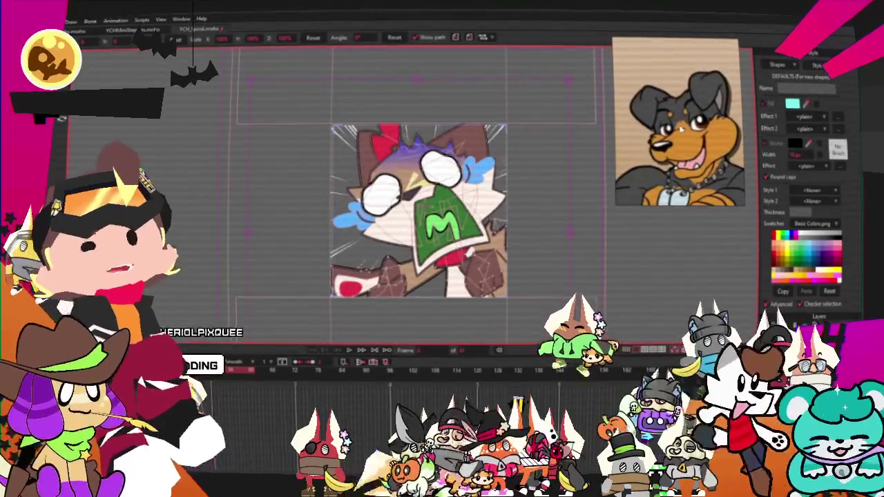
pyautogui.scroll(2, 439, 159)
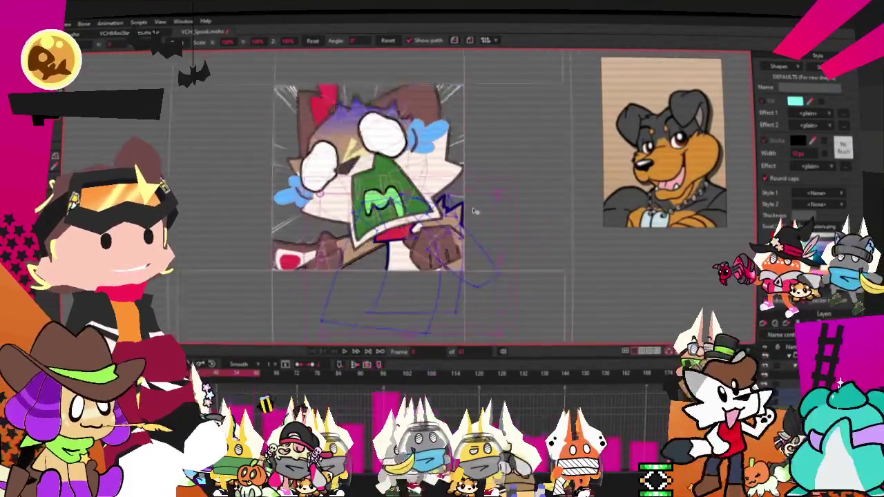
pyautogui.press('g')
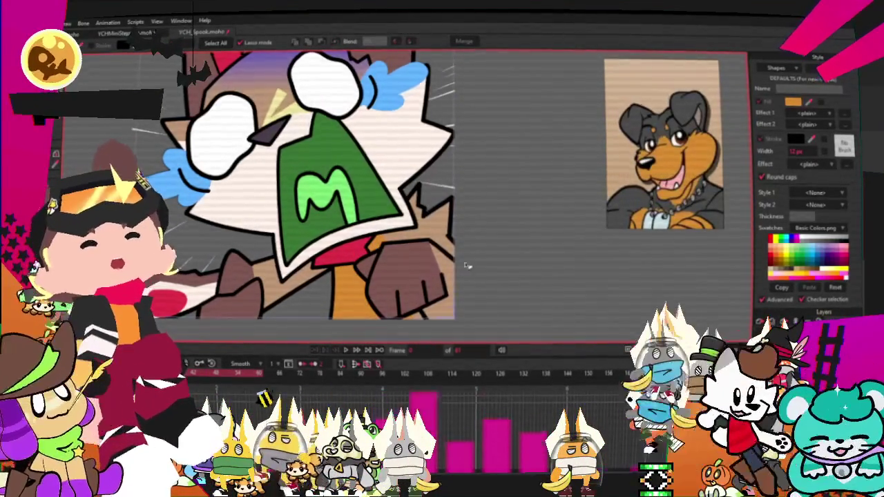
# Select the fist and the pink shape behind it, then lasso the brown arm shape.
pyautogui.click(422, 280)
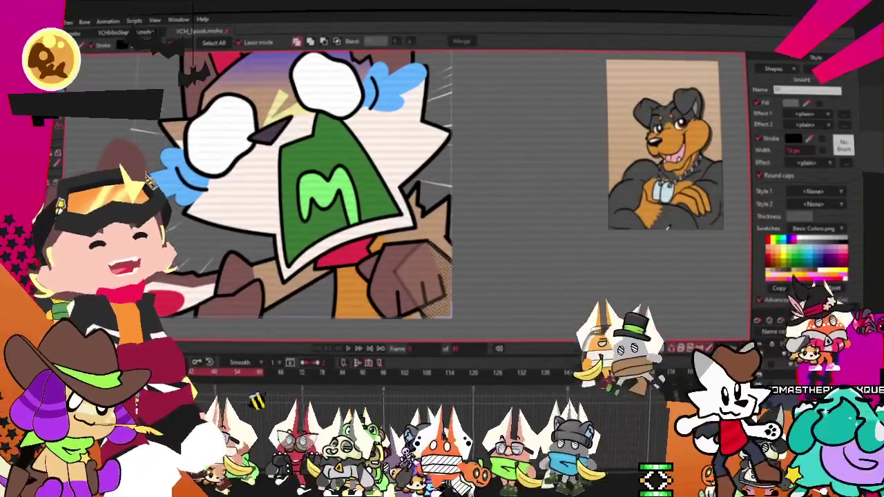
pyautogui.click(379, 276)
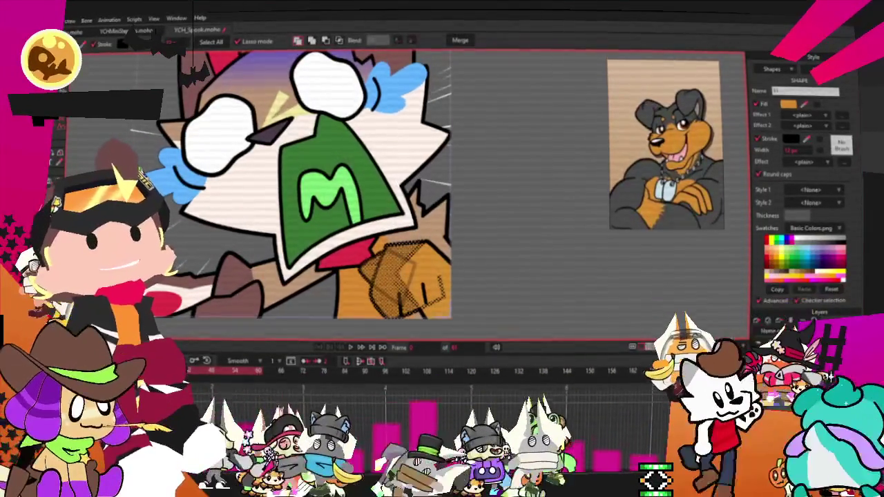
pyautogui.scroll(3, 434, 245)
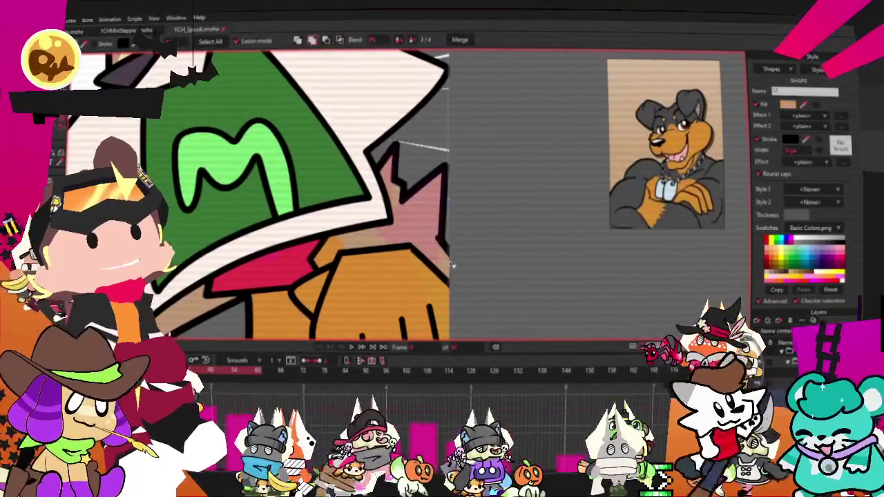
pyautogui.click(370, 232)
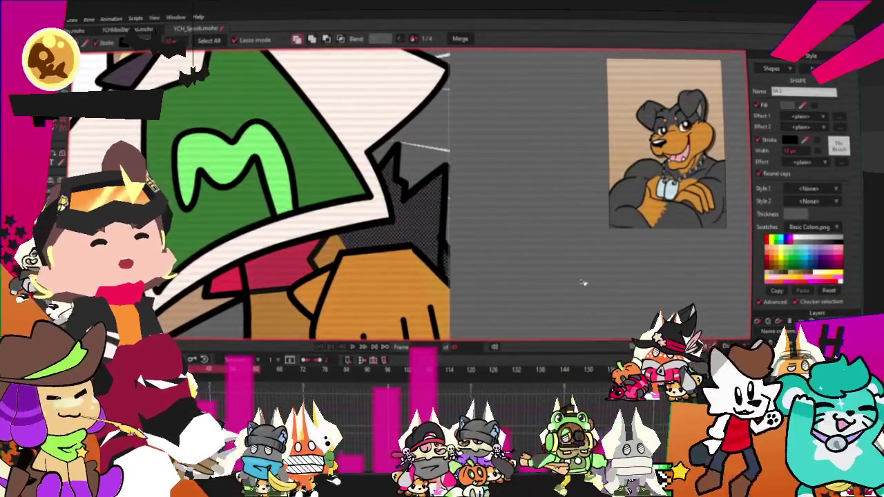
pyautogui.scroll(-3, 523, 213)
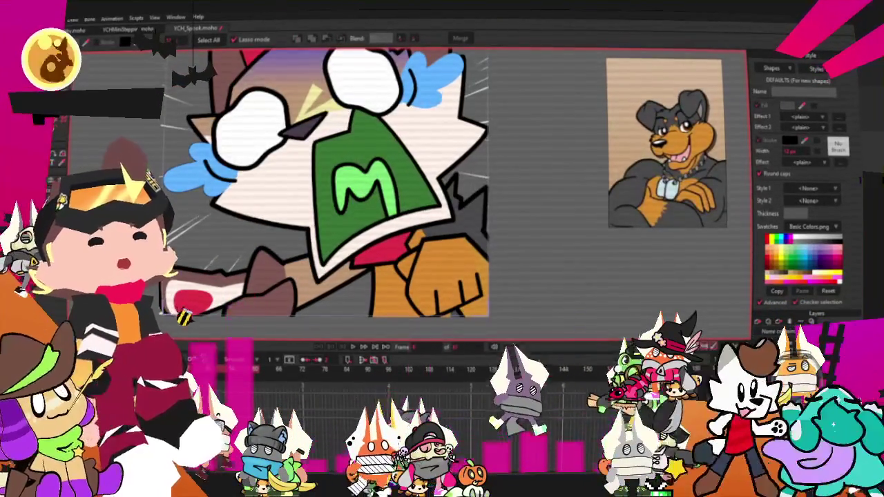
pyautogui.moveTo(288, 303); pyautogui.dragTo(316, 280)
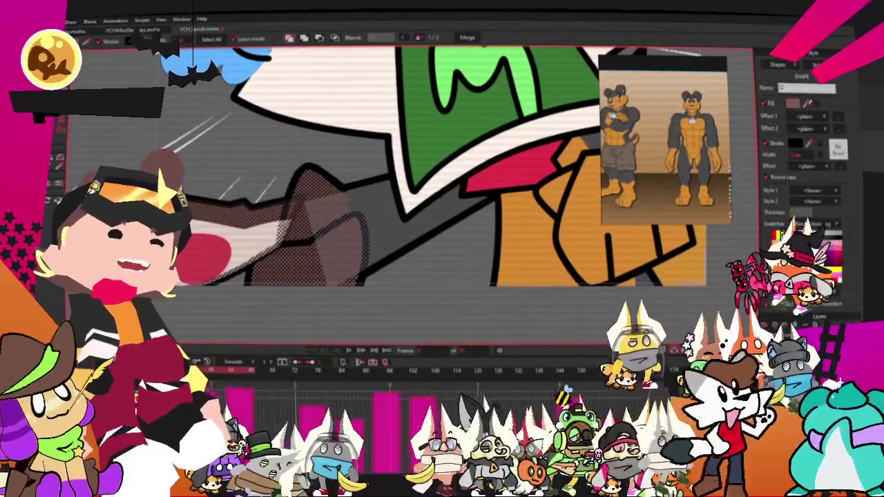
# Fill the selected arm shape and the red arm patch with orange.
pyautogui.click(404, 271)
pyautogui.click(214, 249)
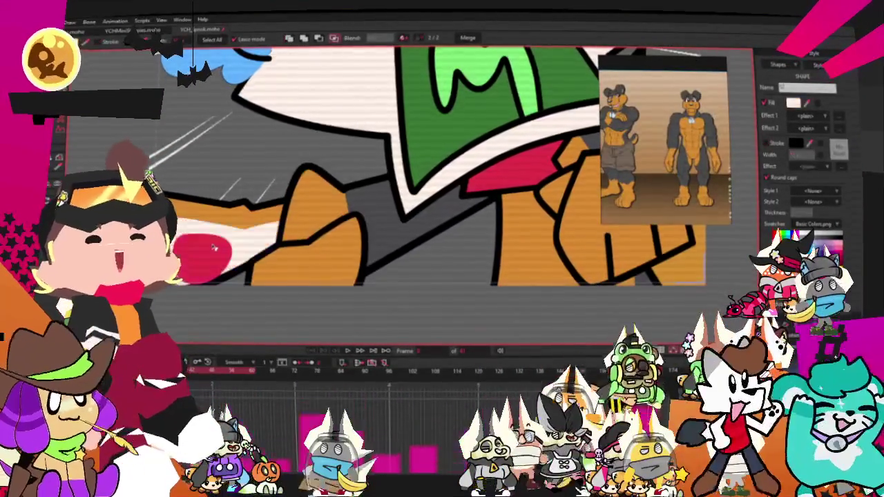
pyautogui.click(520, 256)
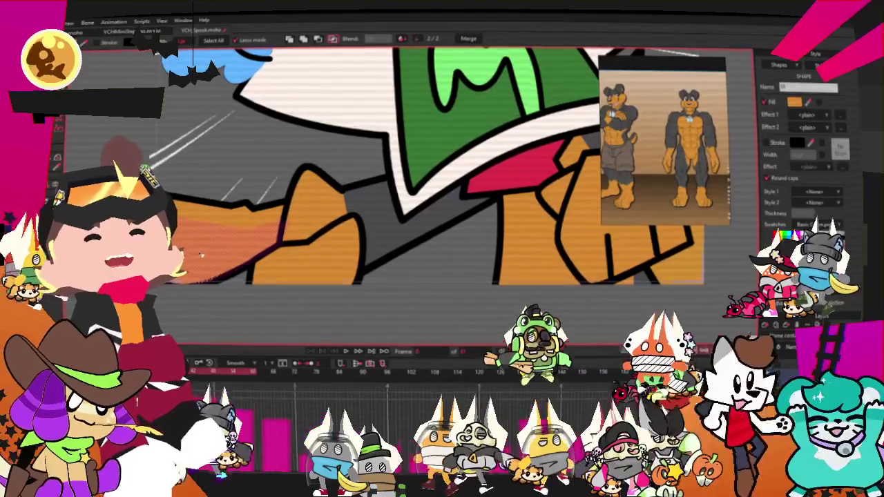
pyautogui.click(221, 268)
pyautogui.scroll(-3, 276, 193)
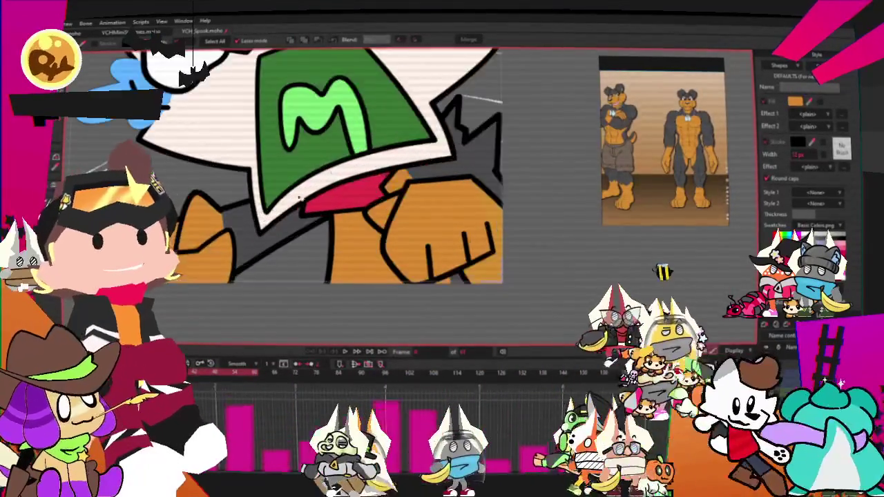
# Stretch the orange upper arm shape taller and boxier with the point tools.
pyautogui.press('a')
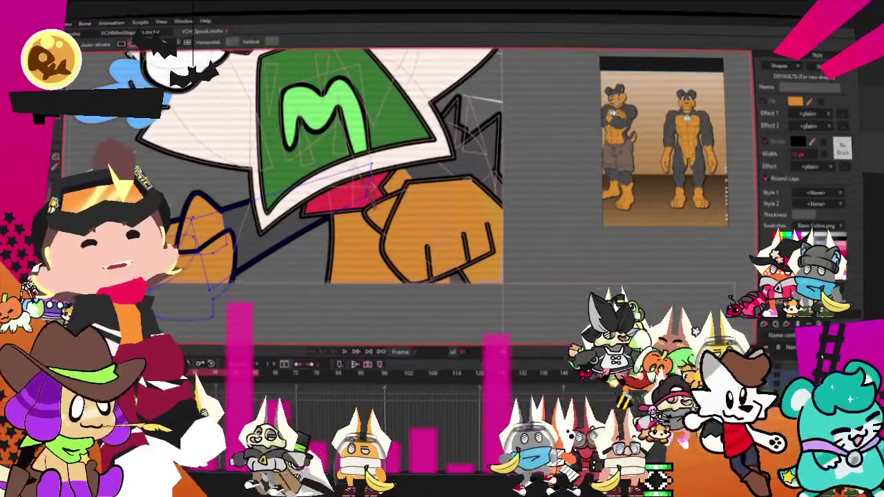
pyautogui.moveTo(245, 205); pyautogui.dragTo(258, 303)
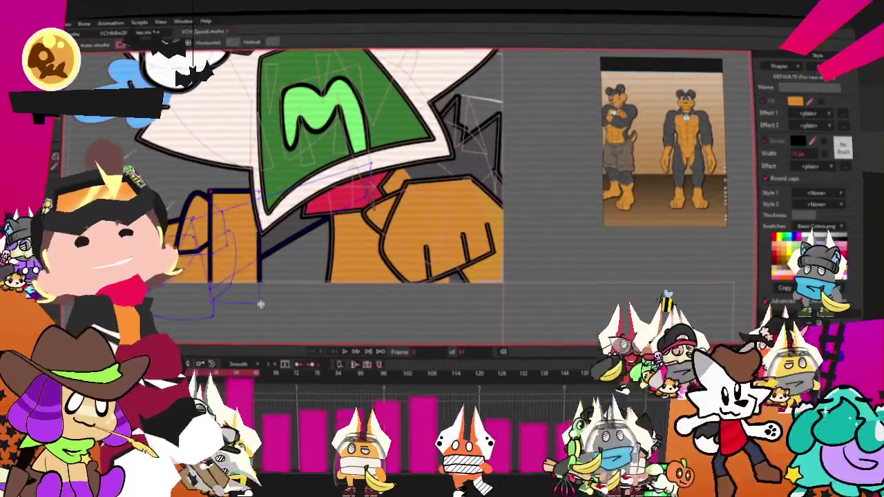
pyautogui.press('q')
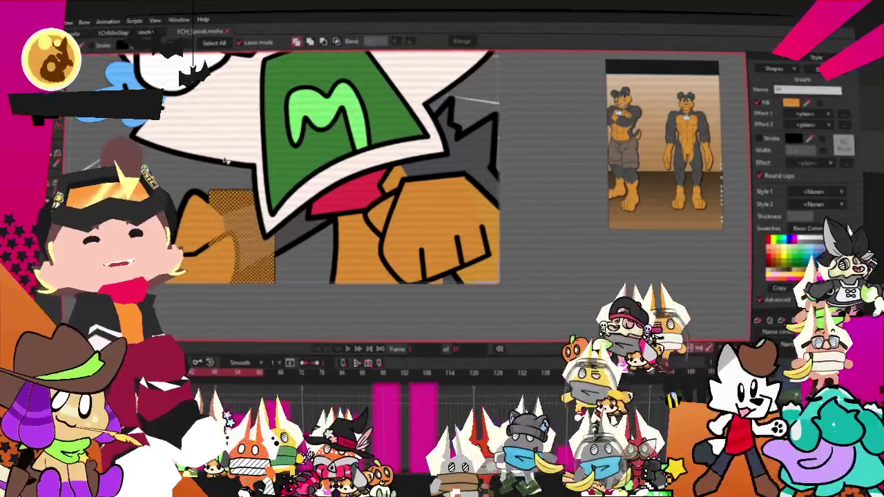
pyautogui.scroll(2, 220, 145)
pyautogui.click(336, 42)
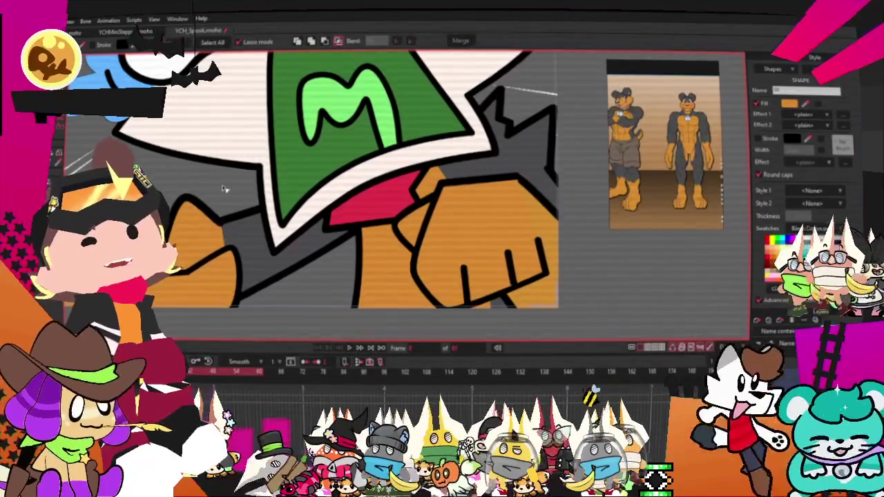
pyautogui.scroll(2, 345, 207)
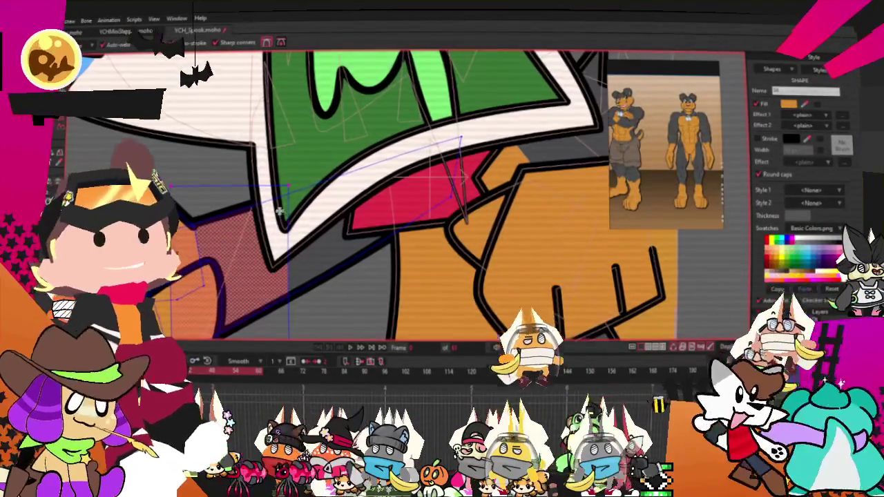
pyautogui.click(249, 231)
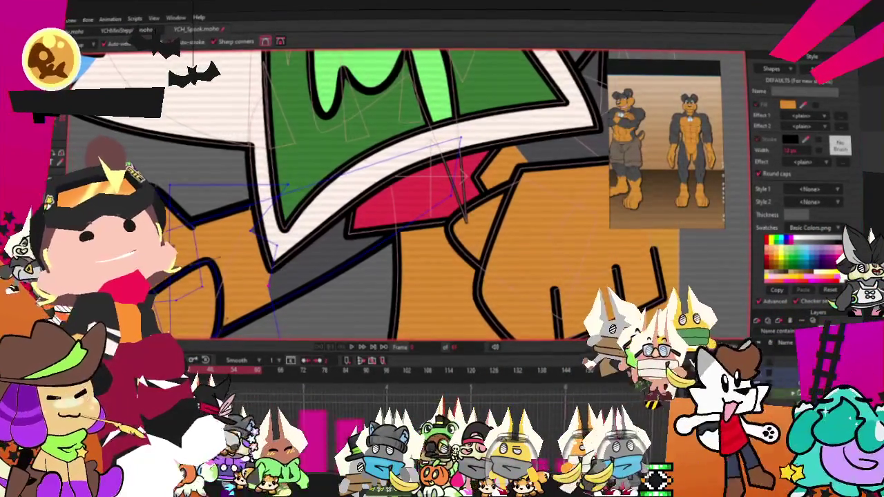
pyautogui.scroll(-2, 380, 194)
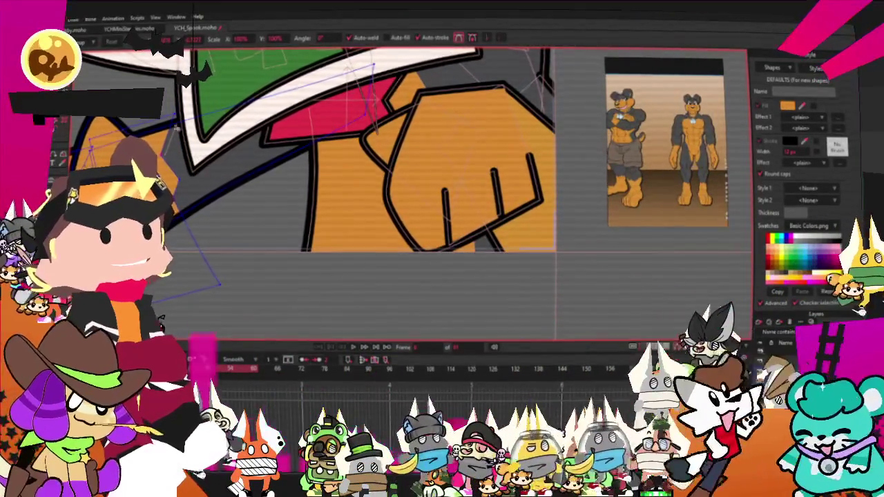
# Move the new outline point upward and draw a new outline stretching from the head.
pyautogui.moveTo(221, 280); pyautogui.dragTo(223, 222)
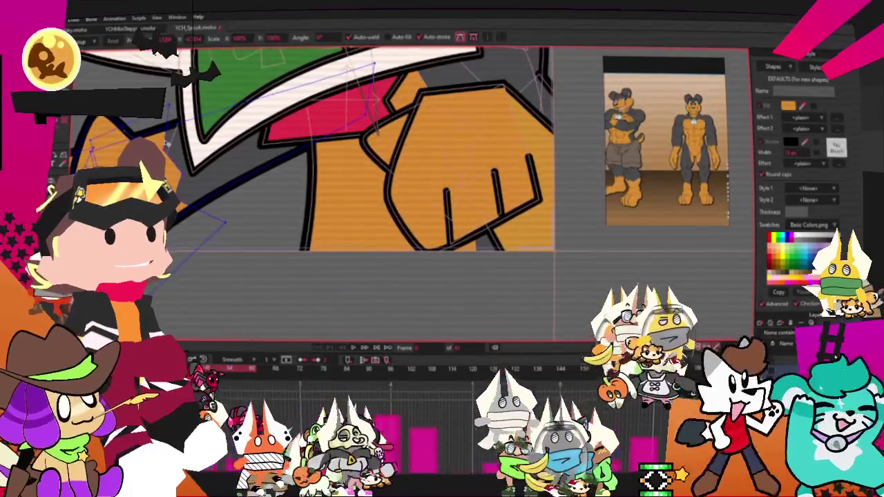
pyautogui.scroll(-5, 223, 222)
pyautogui.scroll(3, 380, 216)
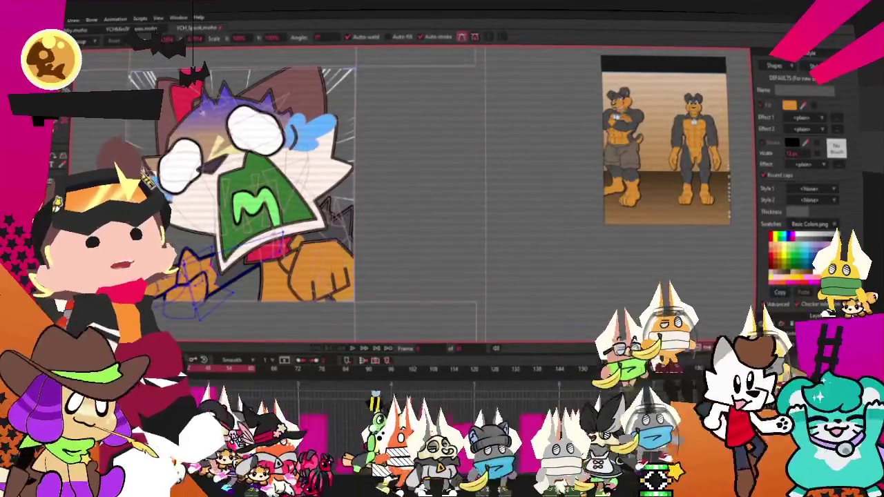
pyautogui.moveTo(373, 105); pyautogui.dragTo(435, 337)
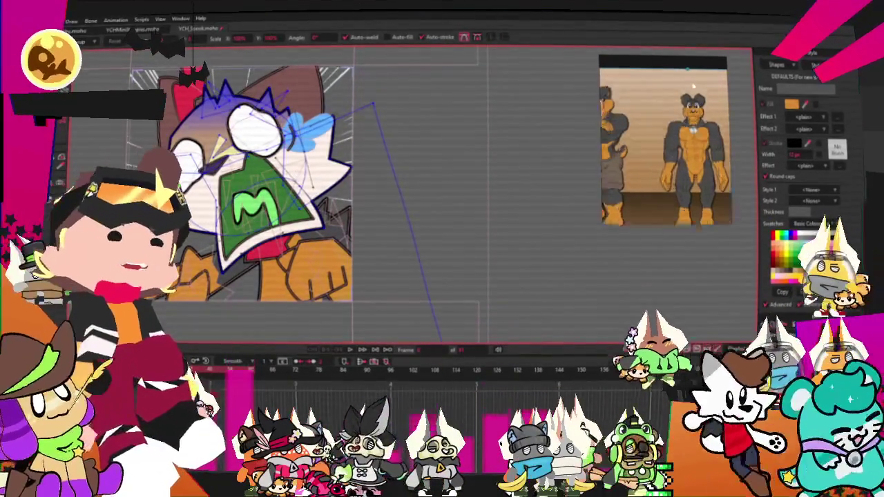
# Fill the pink head shape with orange.
pyautogui.press('g')
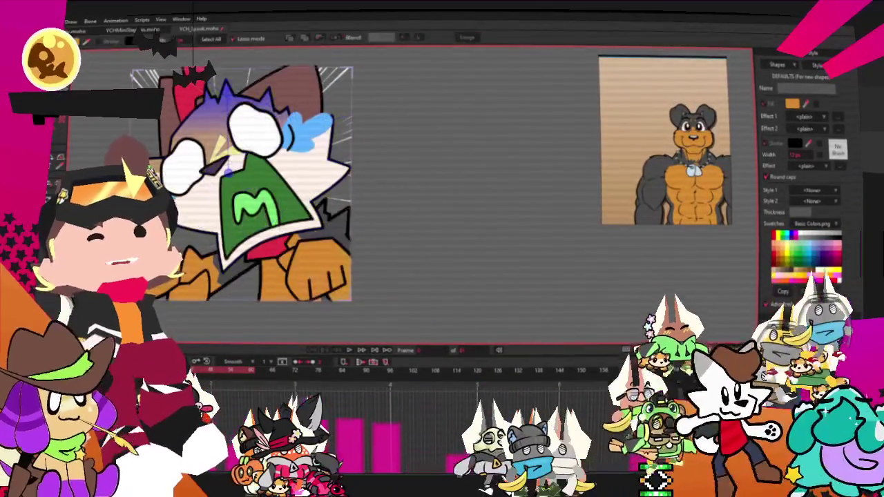
pyautogui.scroll(3, 277, 193)
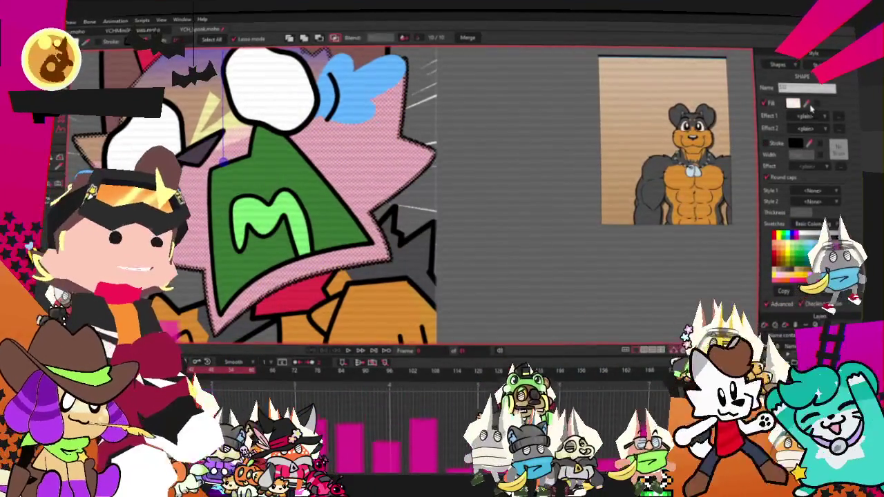
pyautogui.click(627, 109)
pyautogui.scroll(-3, 635, 118)
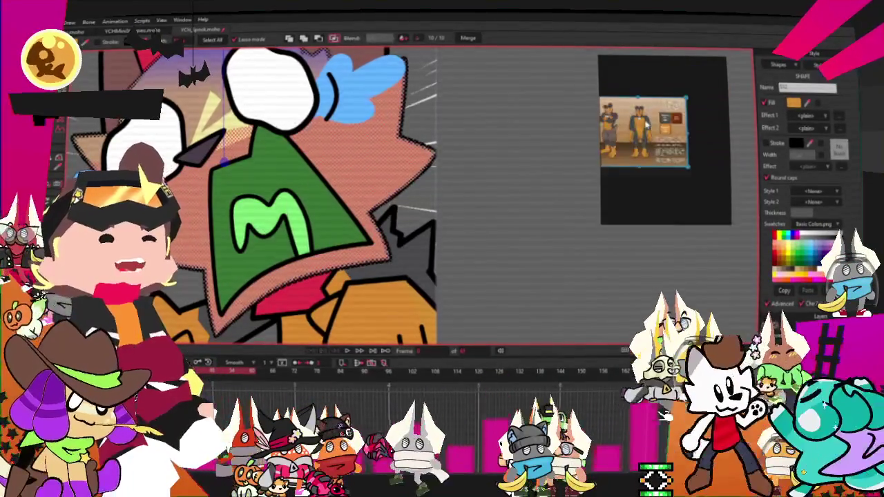
pyautogui.scroll(3, 624, 110)
pyautogui.scroll(3, 649, 134)
pyautogui.scroll(3, 675, 160)
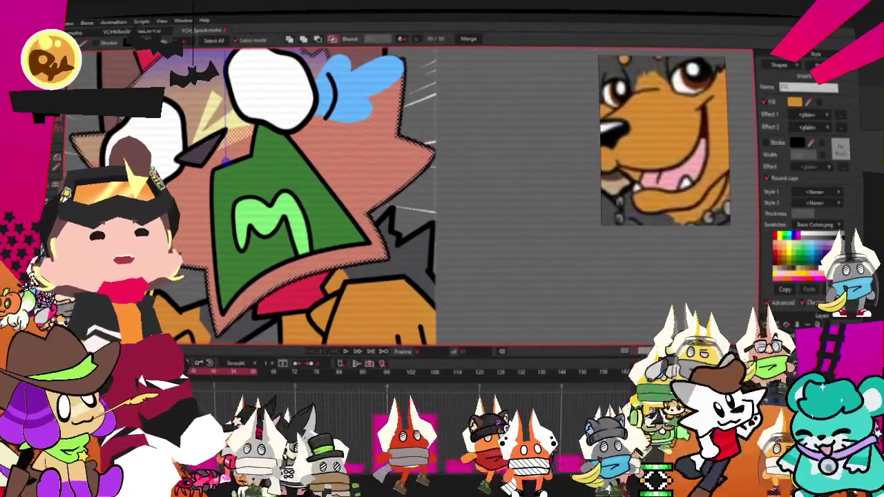
# Sample the pink of the reference dog's tongue and fill the chest triangle with it.
pyautogui.click(535, 222)
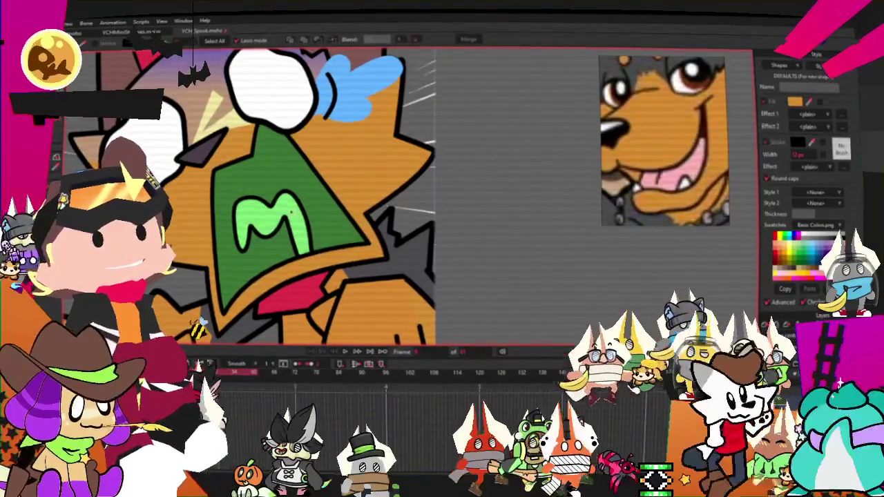
pyautogui.hotkey('ctrl', 'shift', 'a')
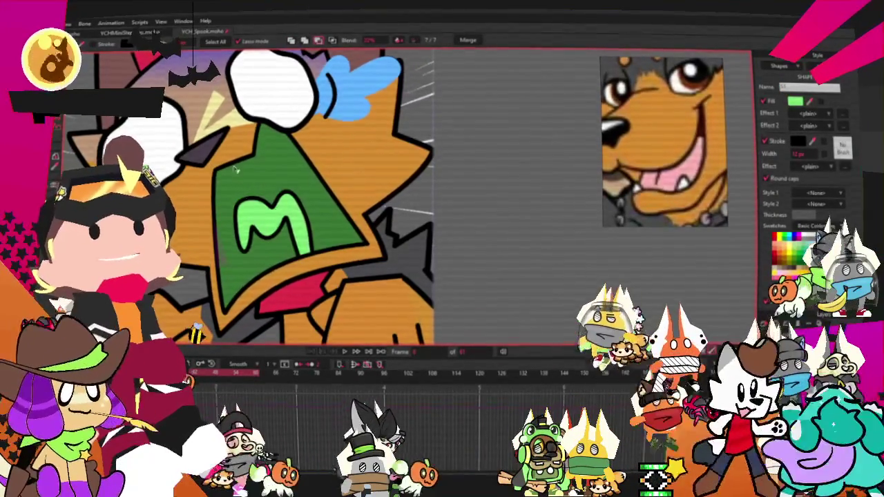
pyautogui.scroll(2, 571, 189)
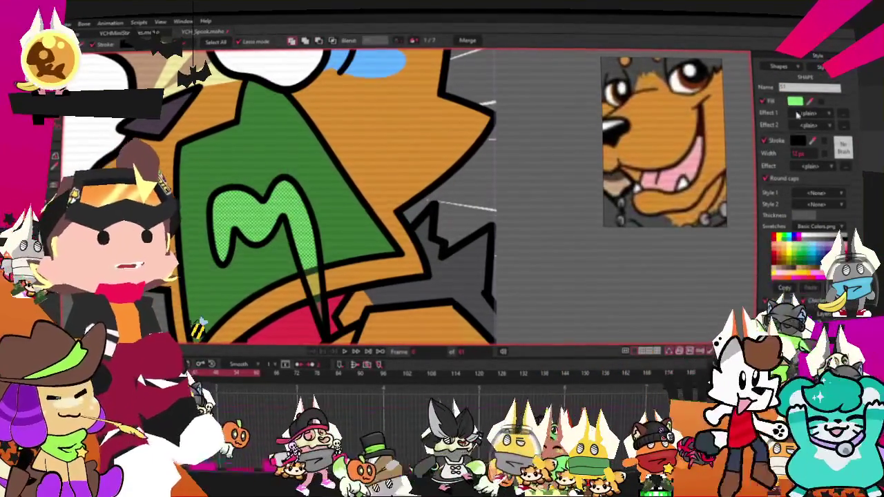
pyautogui.click(839, 243)
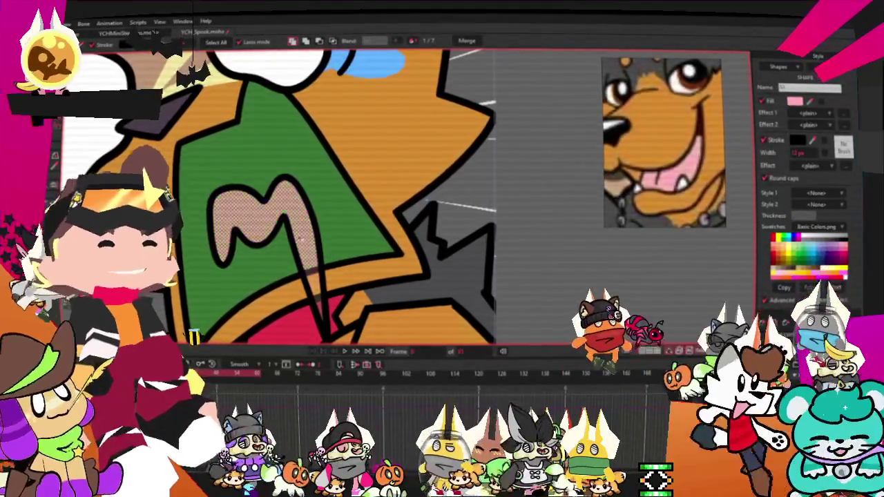
pyautogui.scroll(-1, 276, 207)
pyautogui.press('Delete')
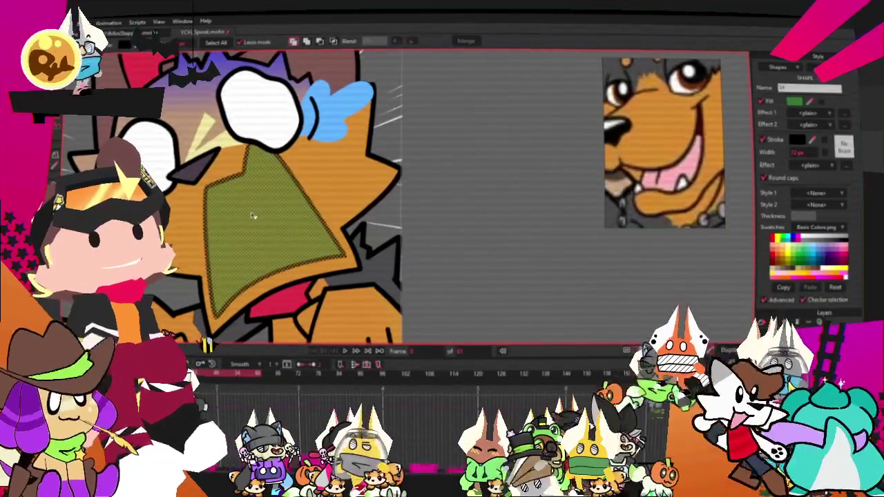
pyautogui.click(688, 161)
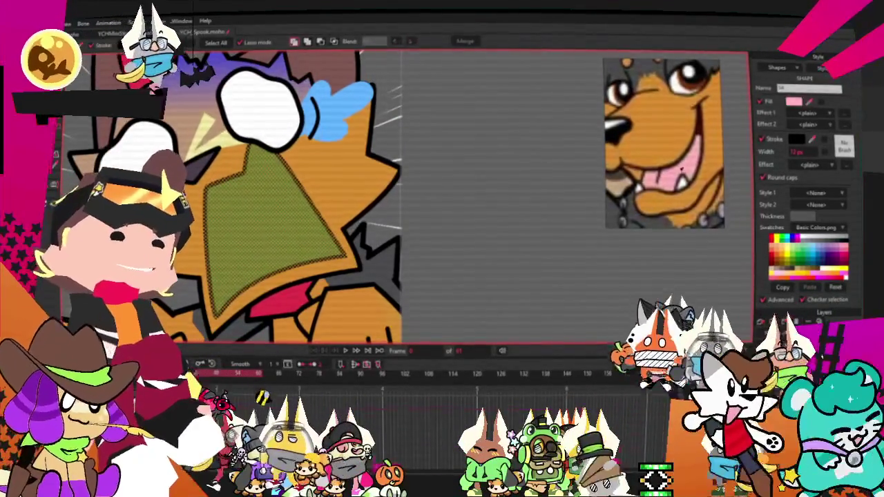
pyautogui.click(792, 102)
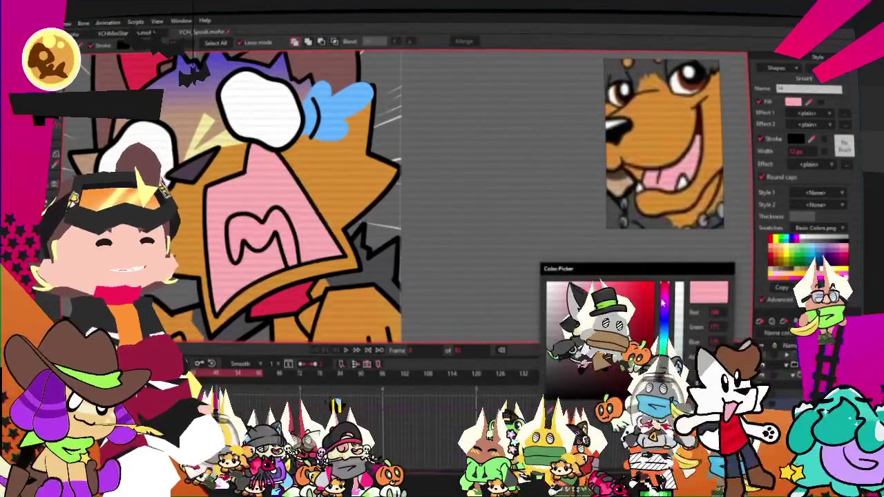
# Deepen the chest triangle's pink to a saturated pink-red, then deselect.
pyautogui.click(608, 306)
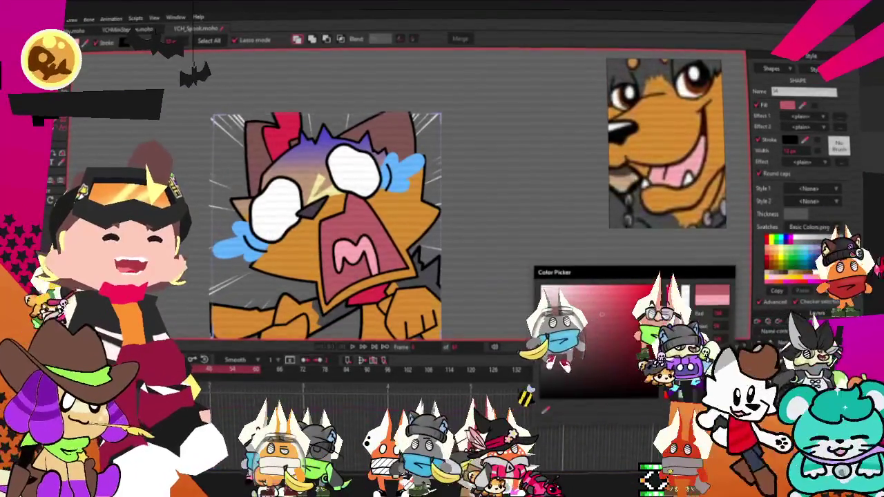
pyautogui.click(523, 302)
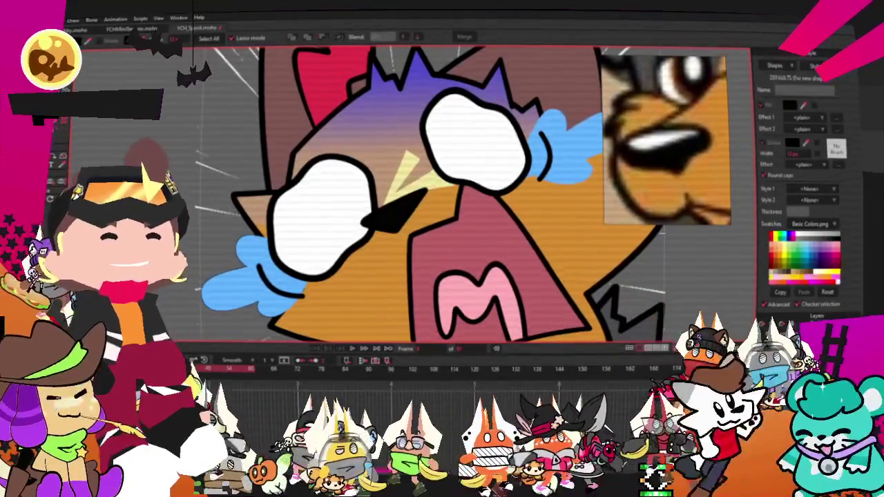
# Zoom in on the black wedge between the eyes and select its left tip with Transform Points.
pyautogui.scroll(2, 418, 200)
pyautogui.scroll(3, 419, 199)
pyautogui.scroll(3, 419, 199)
pyautogui.scroll(3, 419, 199)
pyautogui.scroll(2, 415, 196)
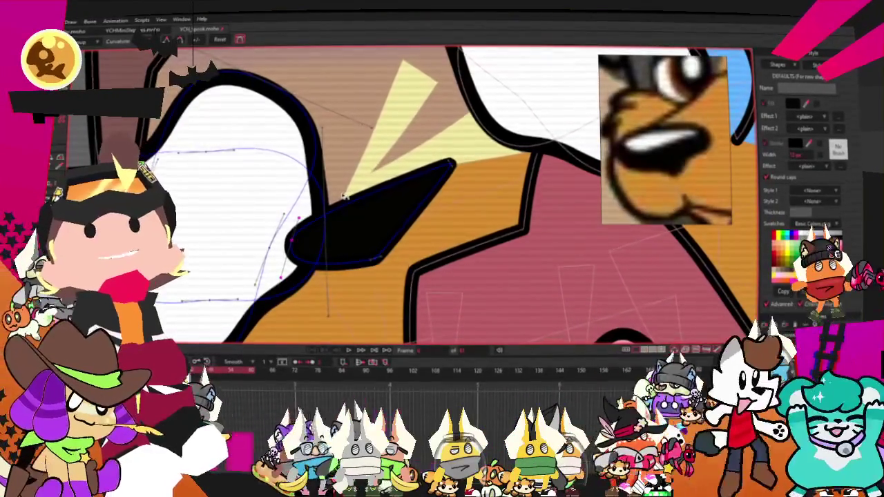
pyautogui.hscroll(2, 476, 168)
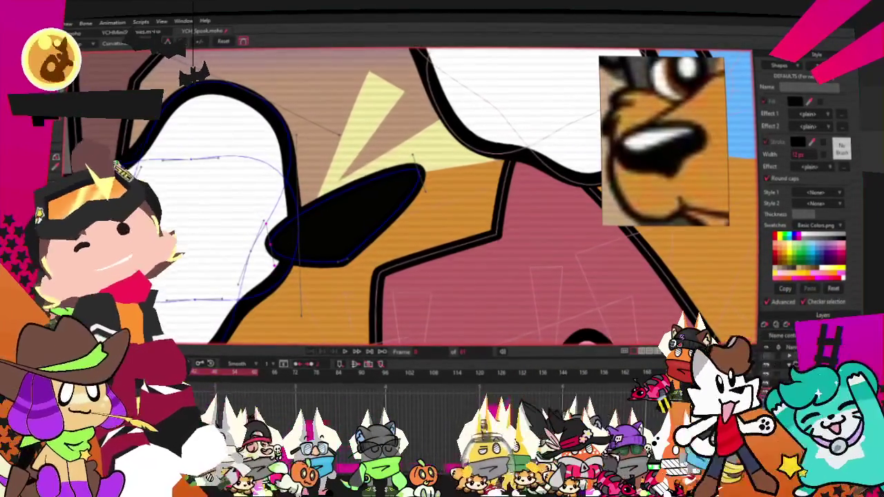
pyautogui.press('t')
pyautogui.scroll(2, 420, 169)
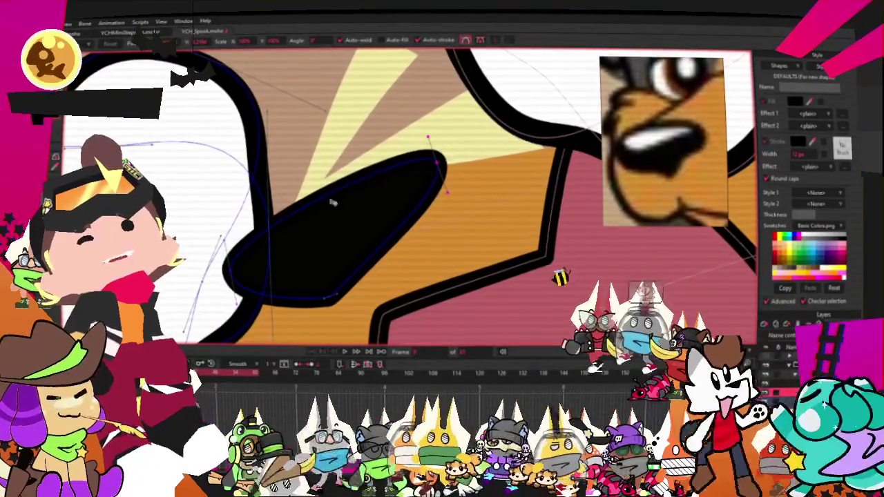
pyautogui.click(230, 259)
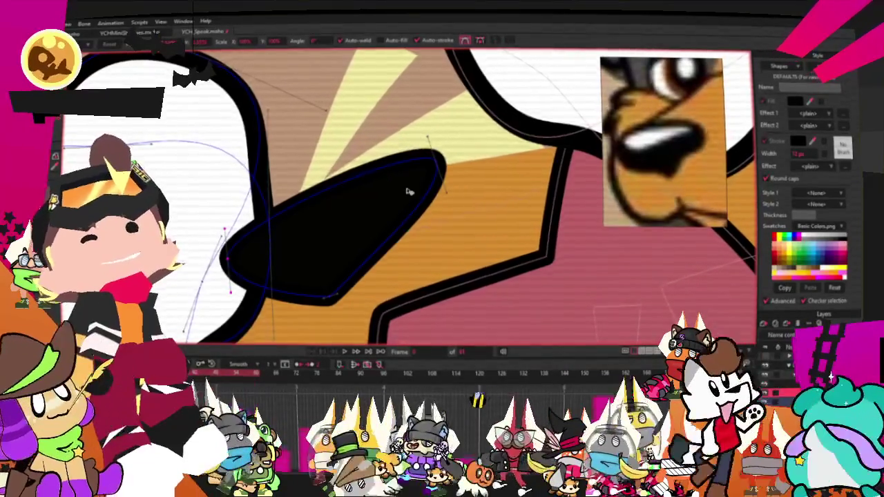
pyautogui.scroll(-2, 418, 202)
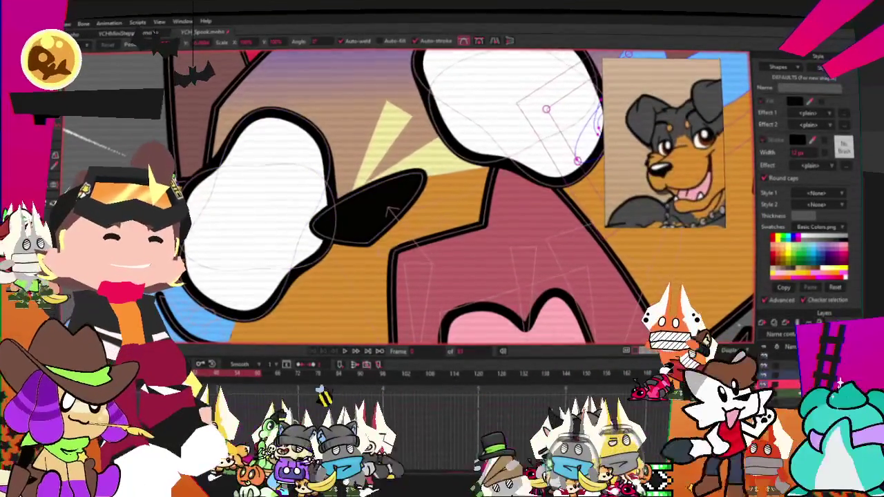
# Recolour the yellow shard beside the eye orange, then clear the selection and zoom out.
pyautogui.hotkey('ctrl', 'd')
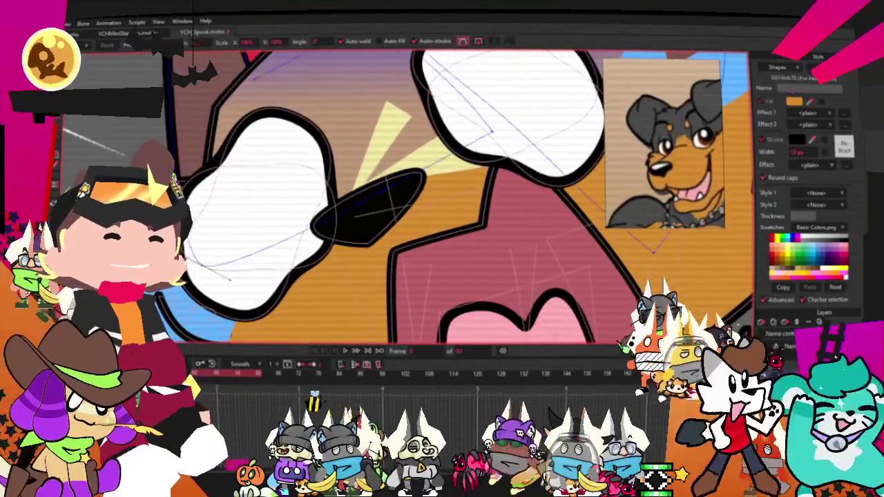
pyautogui.click(449, 188)
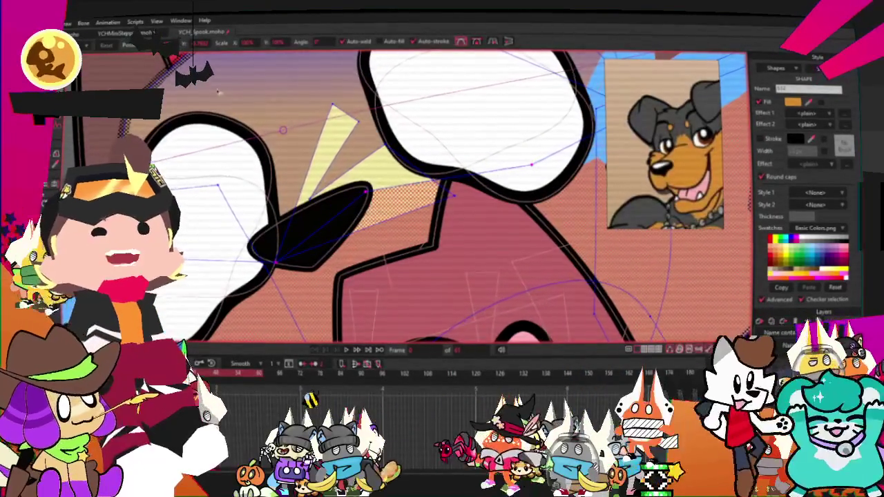
pyautogui.press('g')
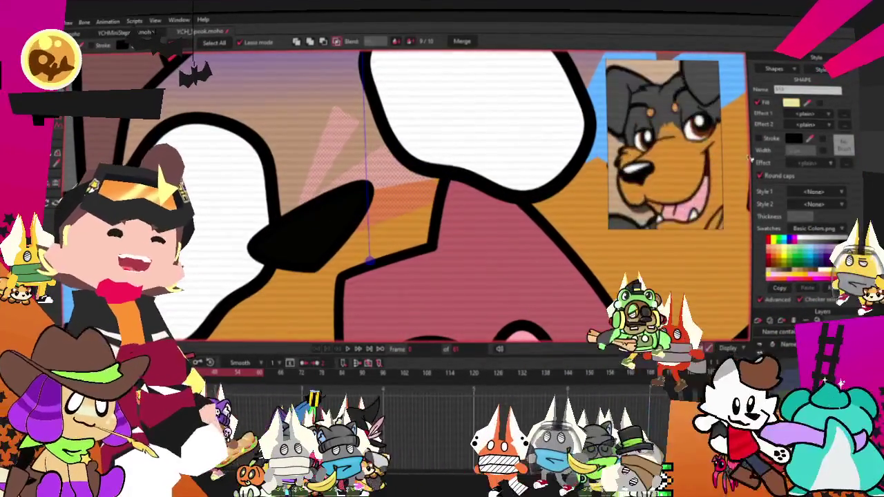
pyautogui.click(395, 125)
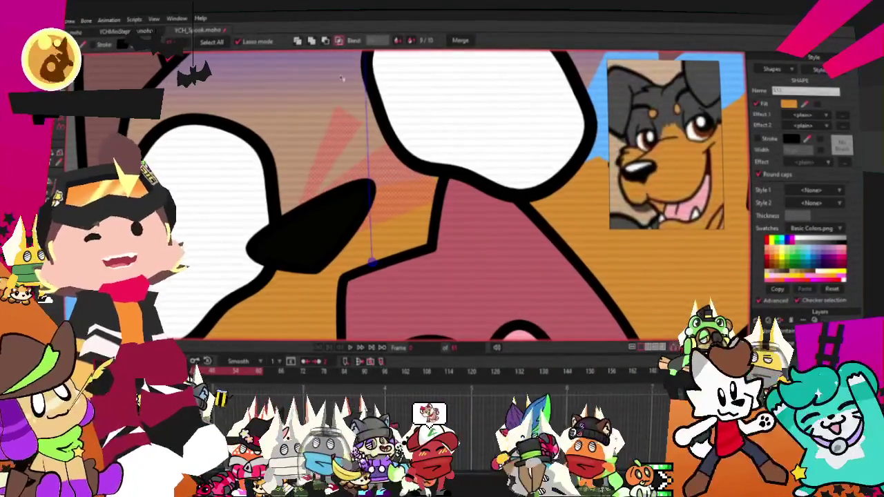
pyautogui.press('t')
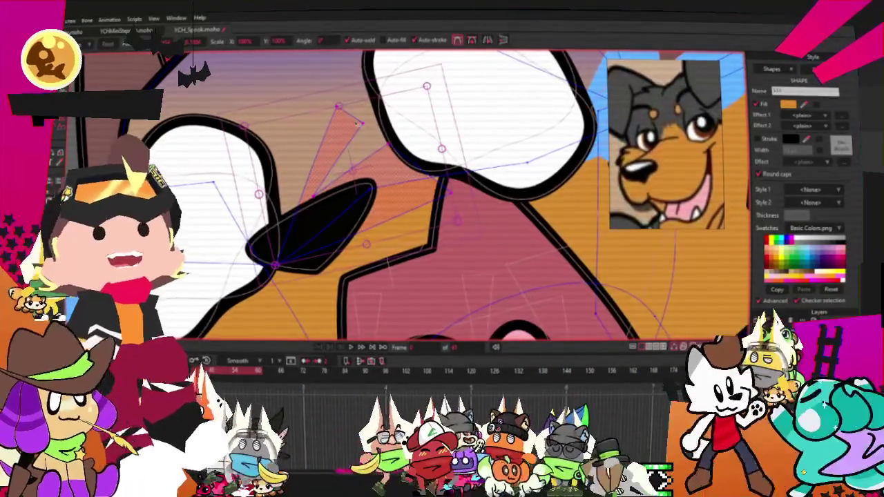
pyautogui.click(338, 109)
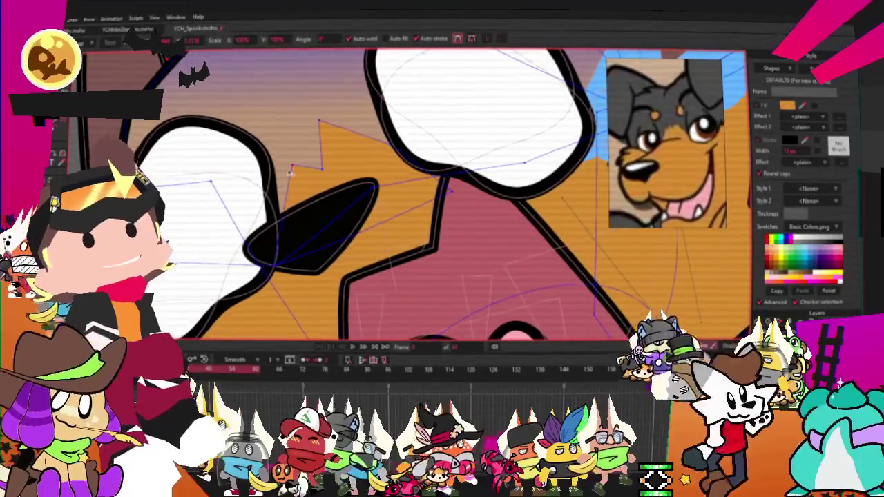
pyautogui.scroll(2, 438, 174)
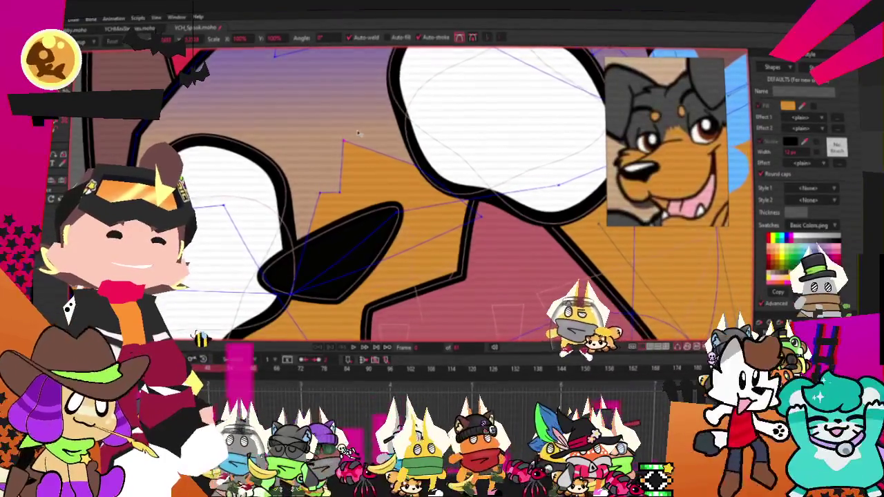
pyautogui.scroll(-2, 386, 161)
pyautogui.scroll(-1, 386, 161)
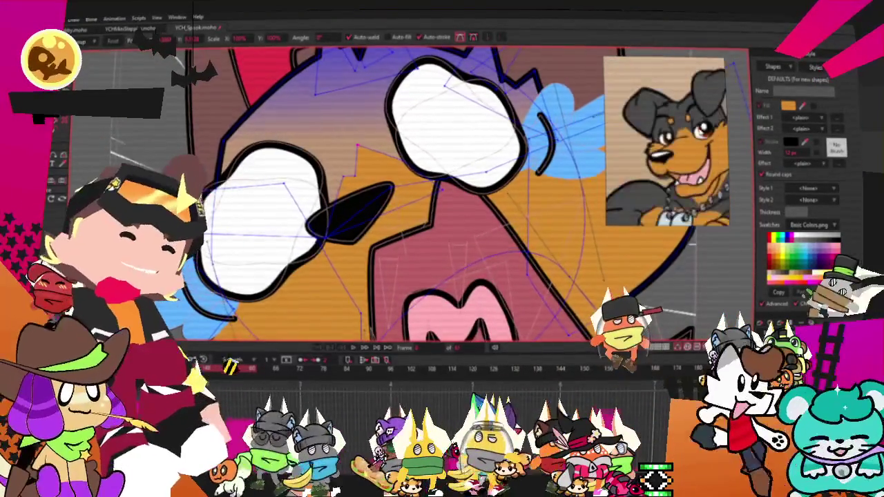
pyautogui.scroll(-1, 394, 168)
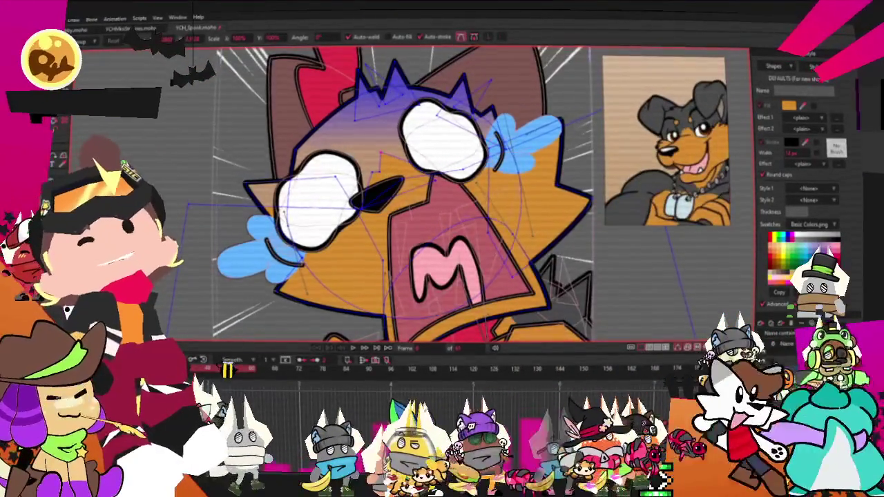
# Give the spiky hair a linear gradient fill from dark grey to blue-violet, adding a colour stop.
pyautogui.press('g')
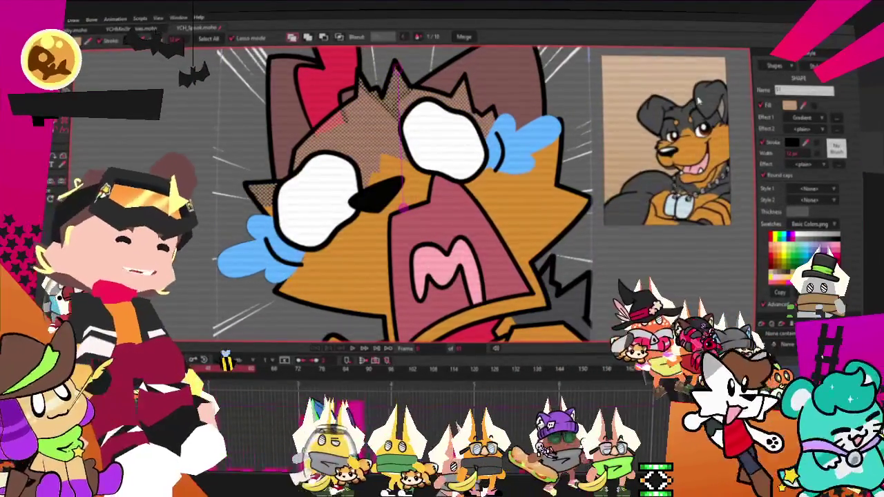
pyautogui.scroll(2, 697, 102)
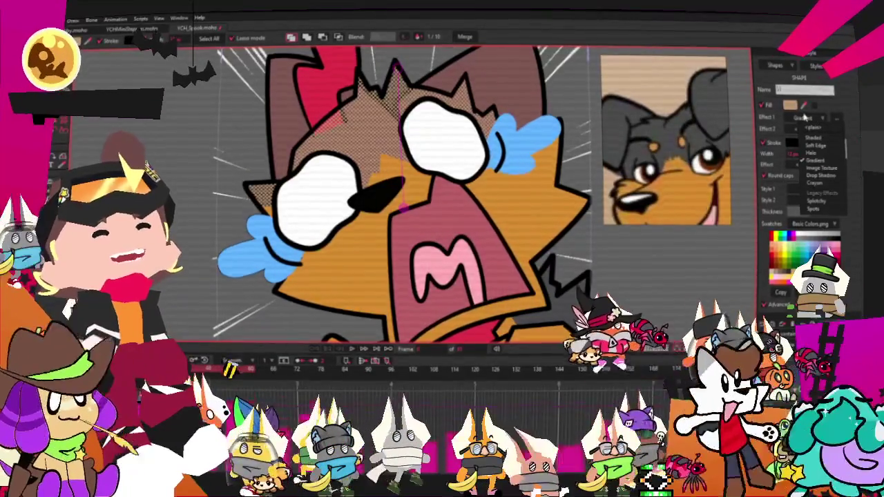
pyautogui.click(836, 105)
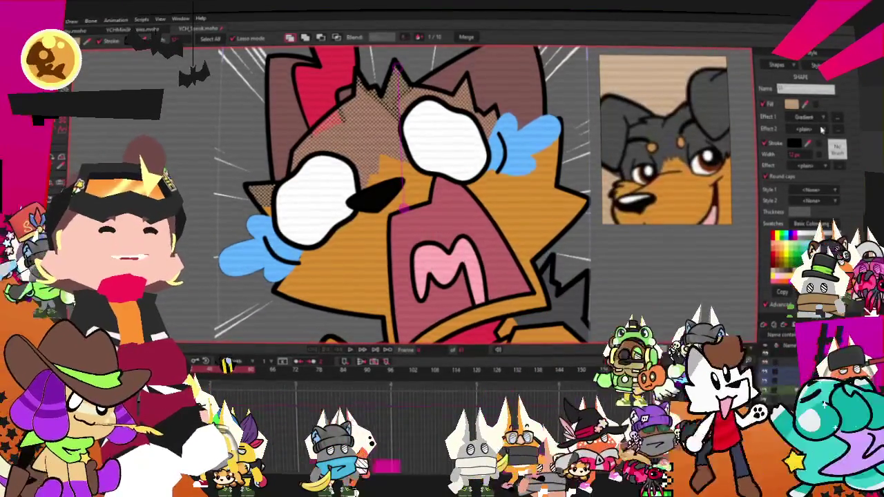
pyautogui.click(825, 119)
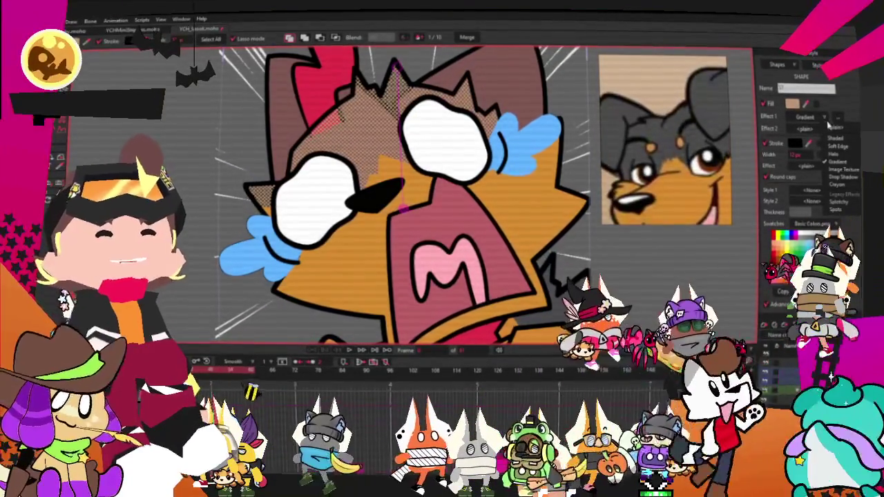
pyautogui.click(835, 161)
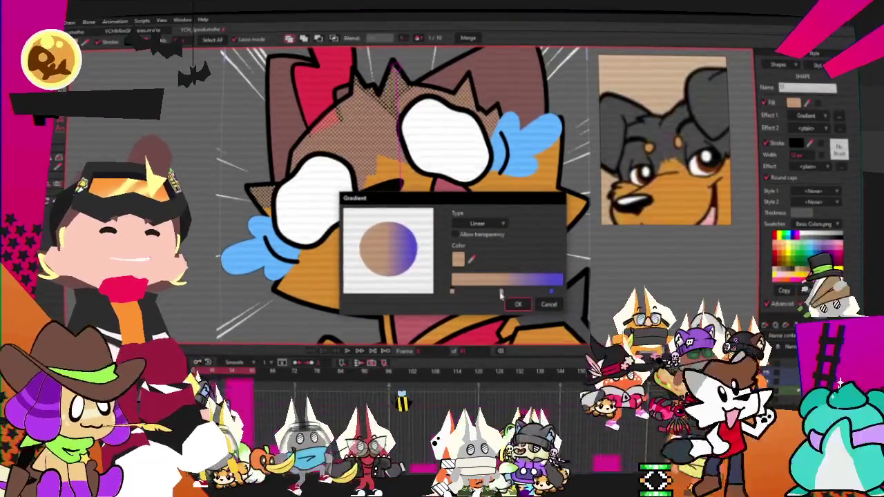
pyautogui.click(501, 291)
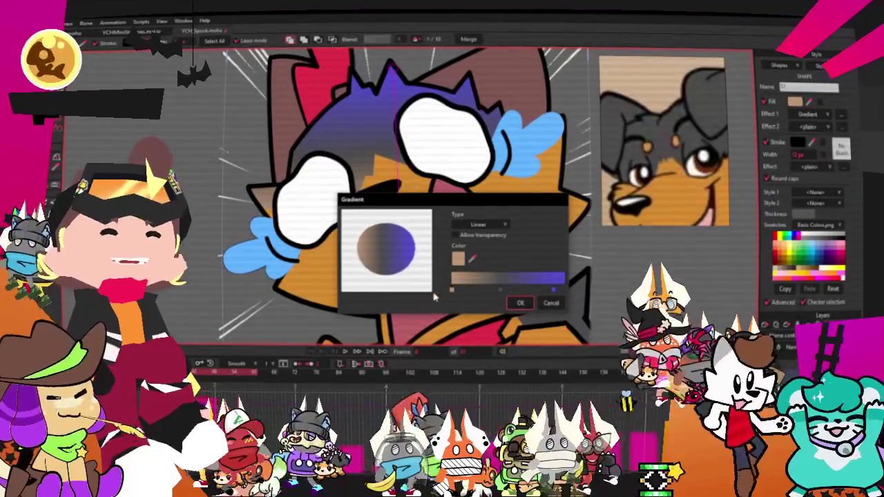
pyautogui.click(523, 304)
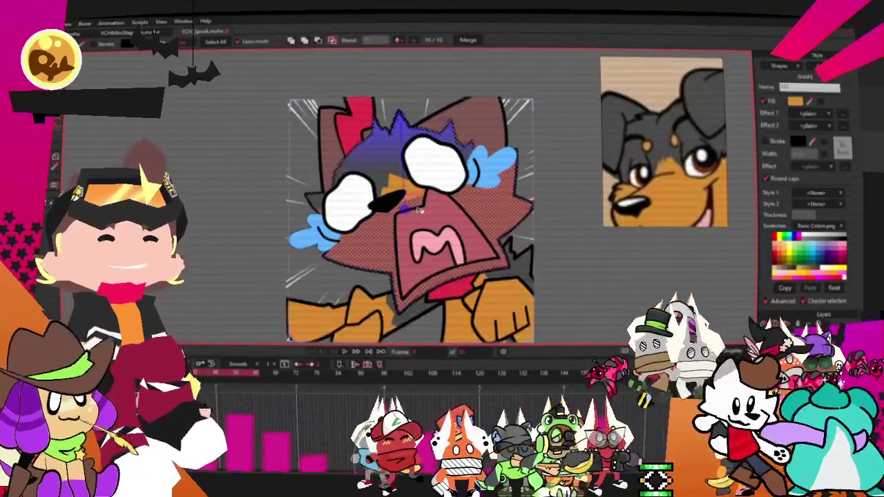
pyautogui.scroll(3, 411, 120)
# Drag the top end of the thin head line up and to the left.
pyautogui.moveTo(411, 116); pyautogui.dragTo(399, 96)
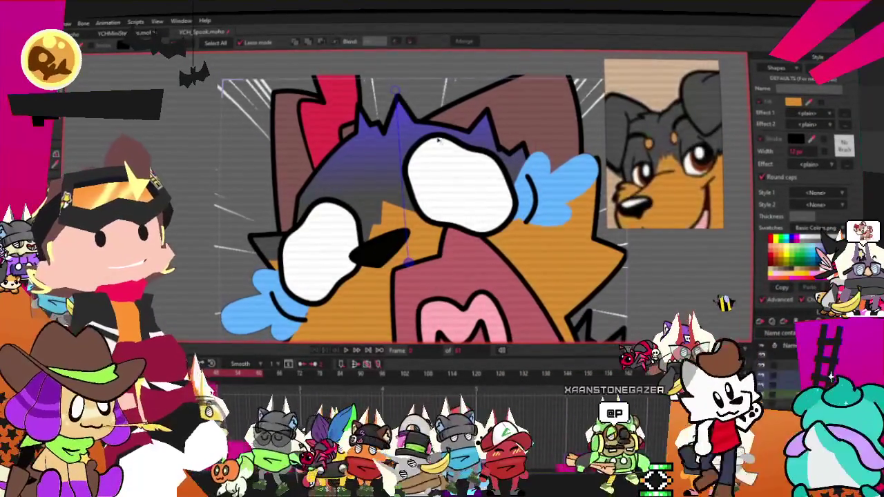
pyautogui.scroll(-2, 445, 119)
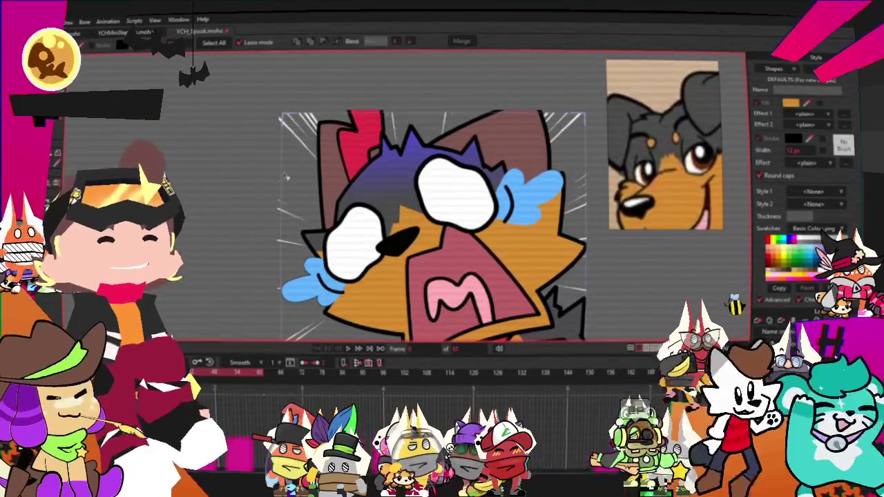
pyautogui.scroll(1, 423, 147)
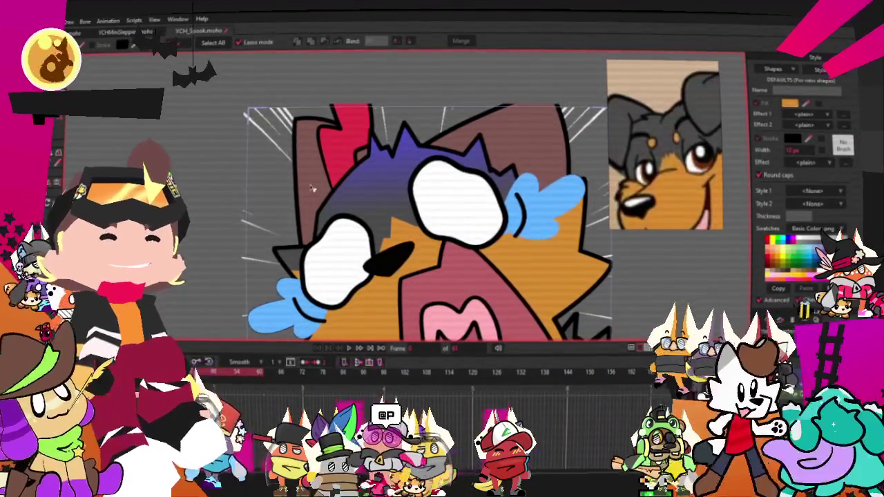
# Delete the red stripe shape from the ear so only the dark grey fill remains.
pyautogui.click(312, 187)
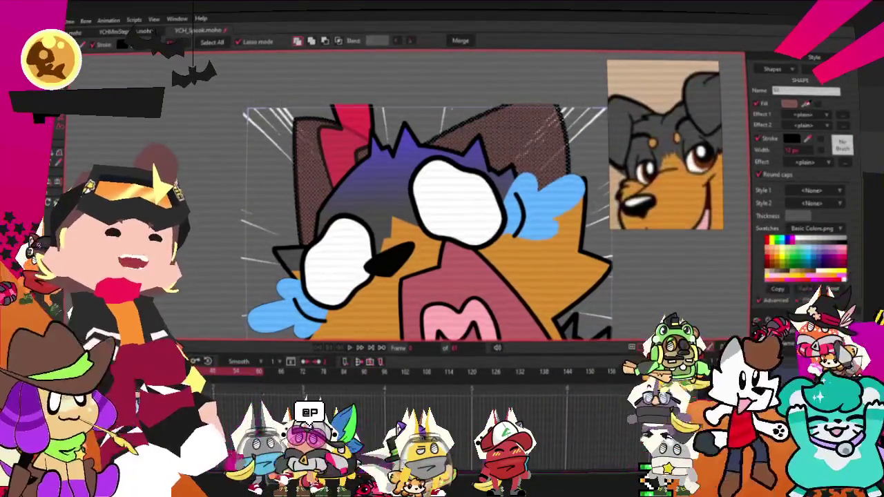
pyautogui.hotkey('ctrl', 'd')
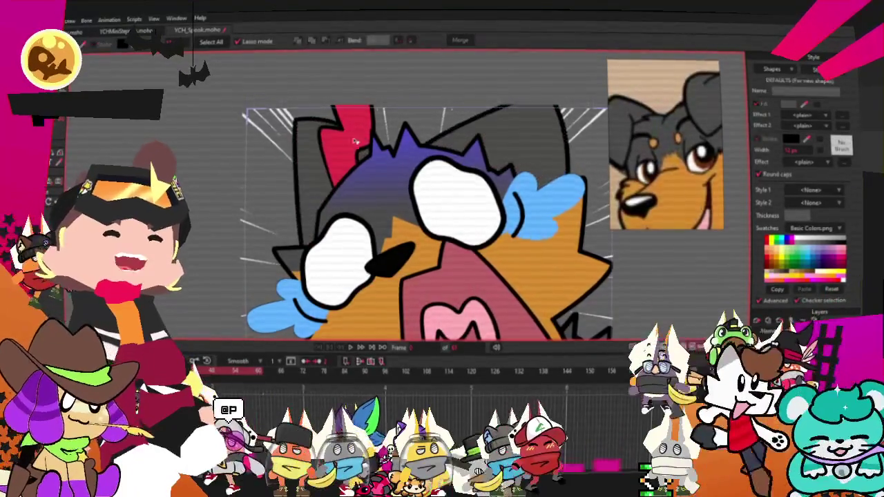
pyautogui.scroll(-1, 423, 221)
pyautogui.scroll(2, 423, 221)
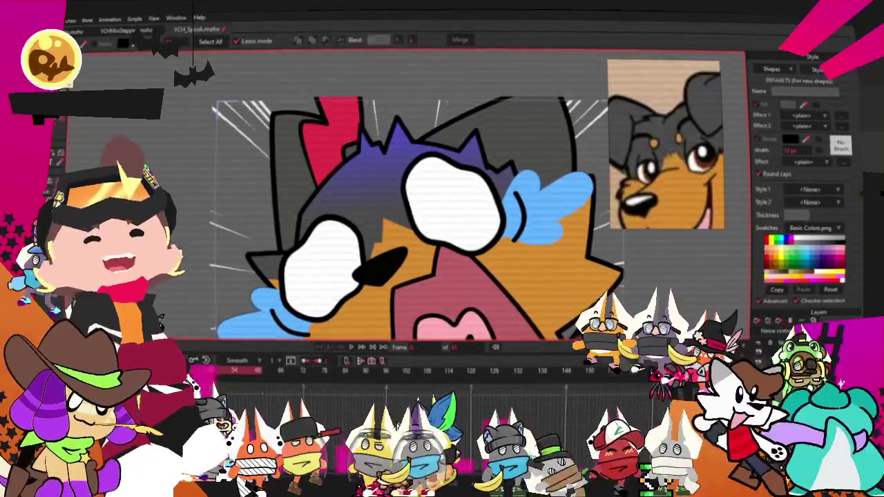
pyautogui.press('u')
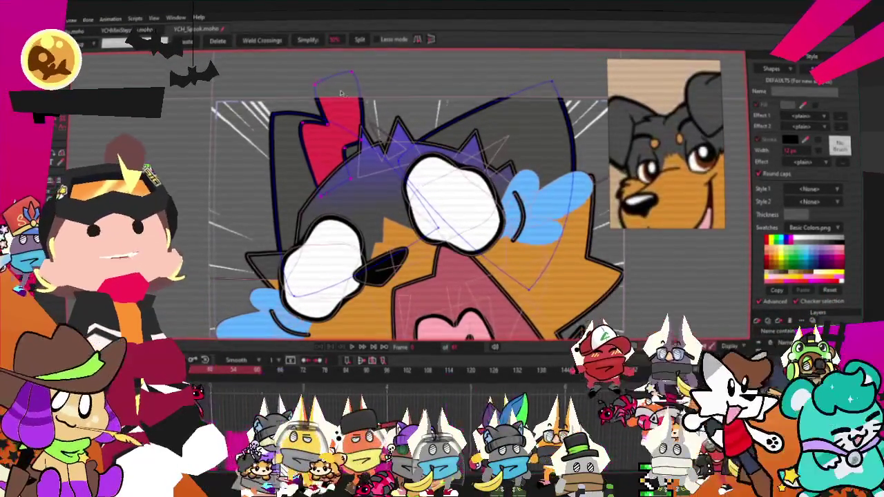
pyautogui.click(332, 98)
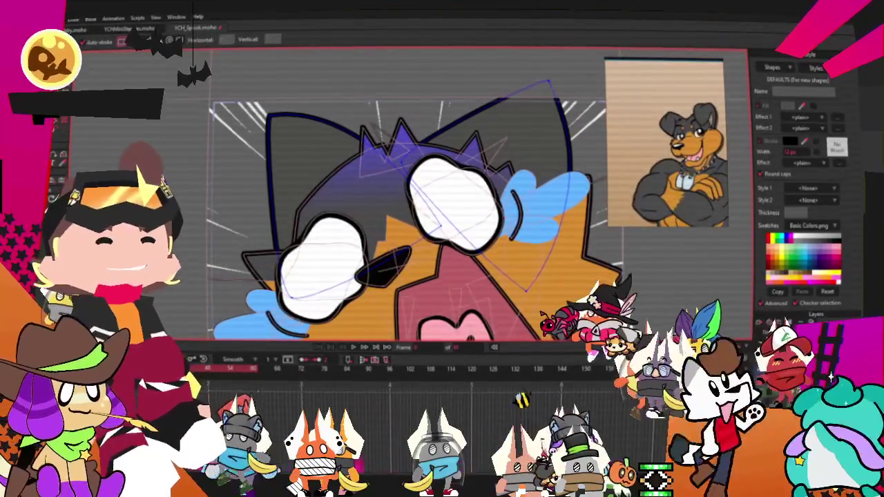
pyautogui.press('Escape')
pyautogui.scroll(-3, 442, 241)
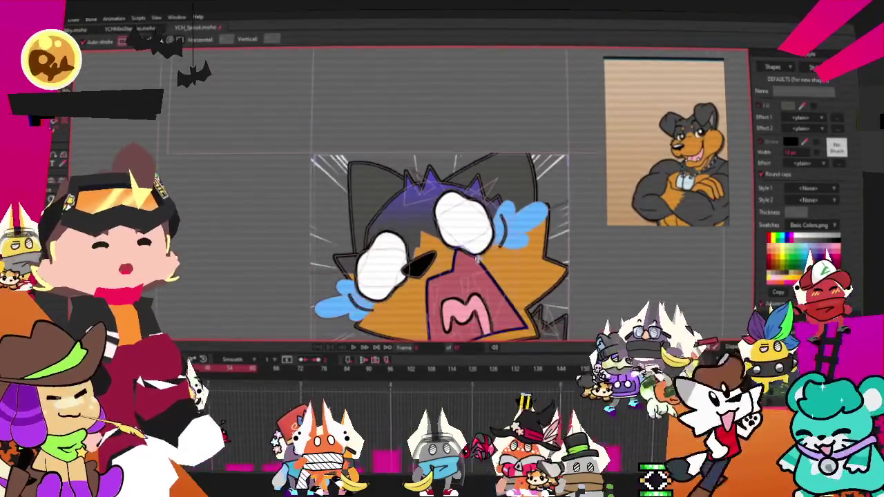
pyautogui.hotkey('ctrl', 'a')
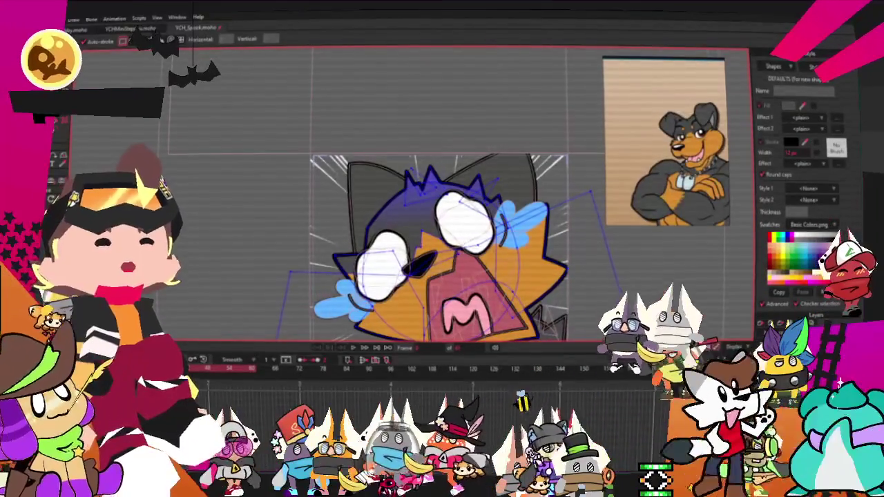
pyautogui.click(743, 305)
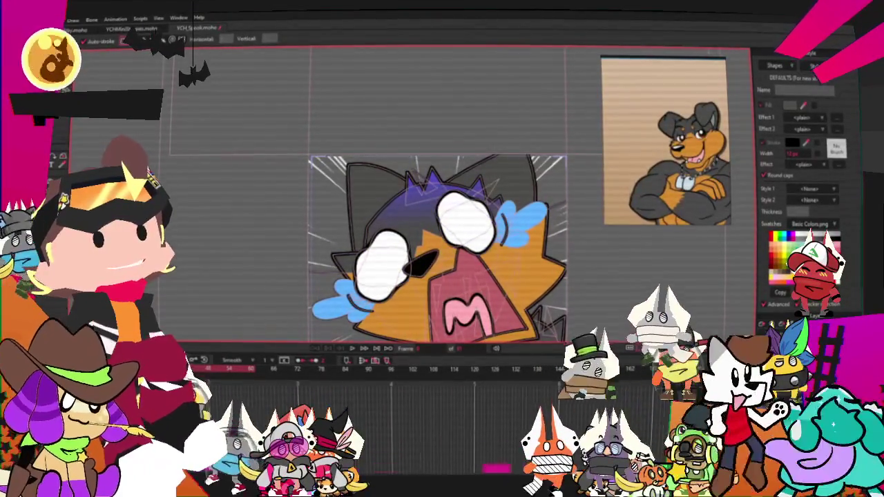
pyautogui.scroll(2, 538, 181)
pyautogui.scroll(1, 538, 180)
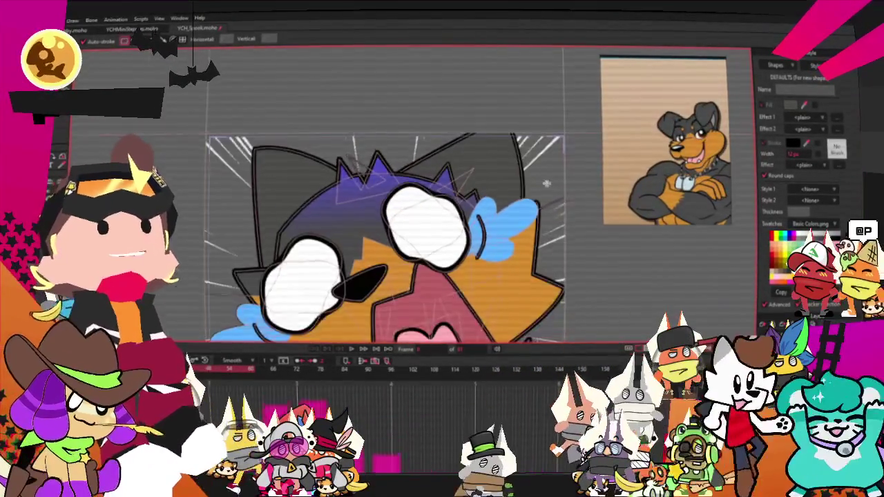
pyautogui.scroll(2, 538, 180)
pyautogui.scroll(2, 521, 178)
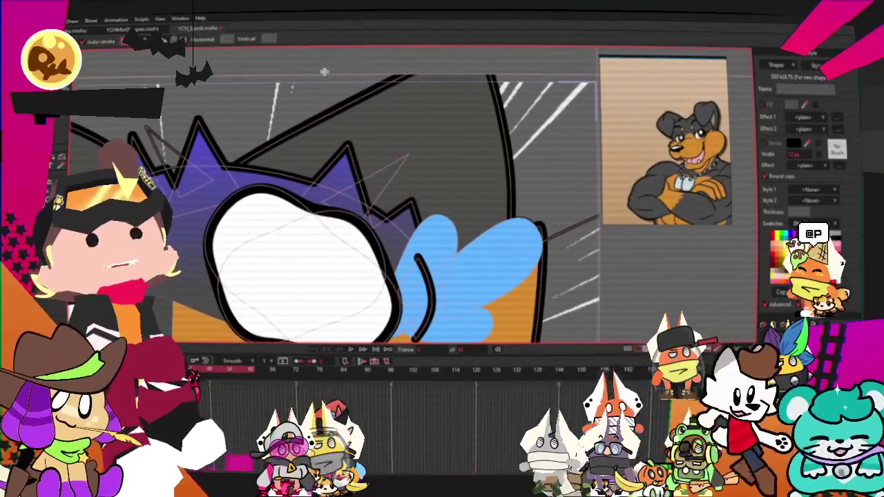
# Draw a dark rectangle above the head and drag its corners into a trapezoid ear shape.
pyautogui.moveTo(331, 73); pyautogui.dragTo(523, 158)
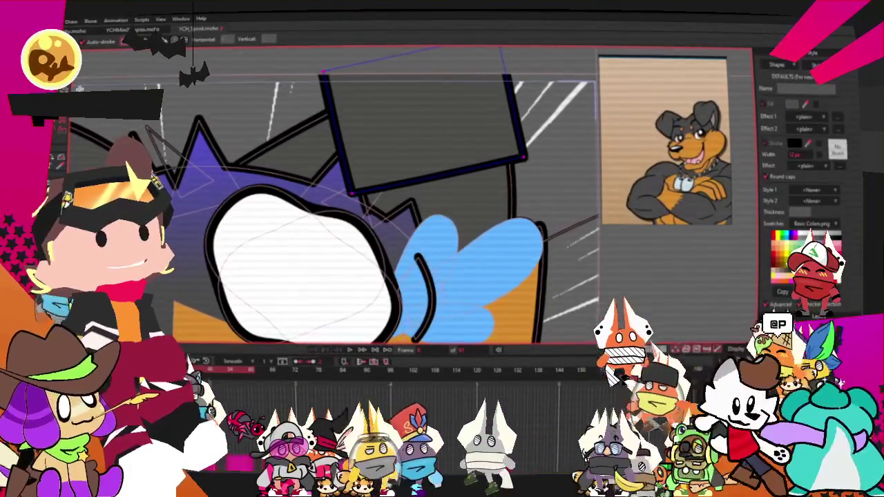
pyautogui.press('t')
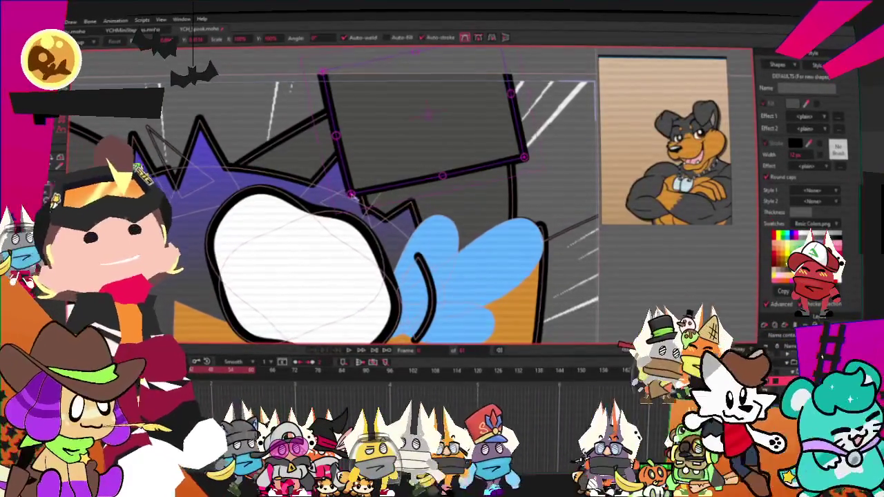
pyautogui.moveTo(350, 195); pyautogui.dragTo(306, 193)
pyautogui.scroll(-1, 335, 151)
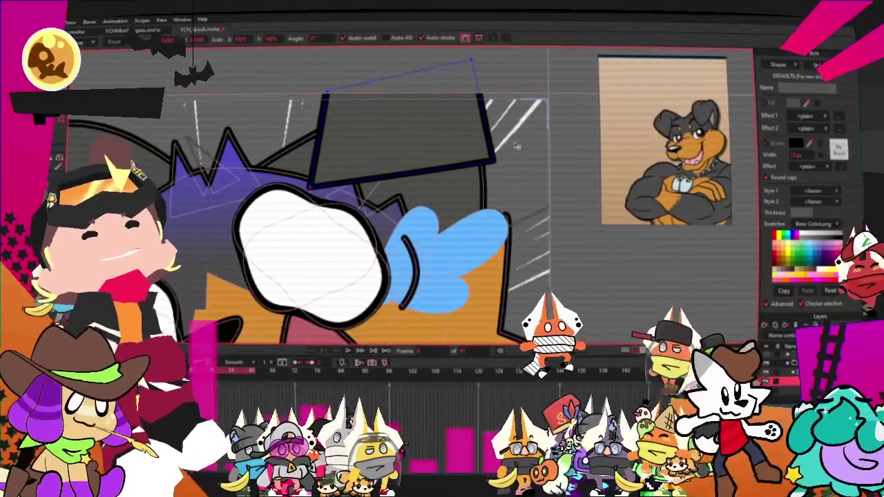
pyautogui.moveTo(495, 163); pyautogui.dragTo(429, 181)
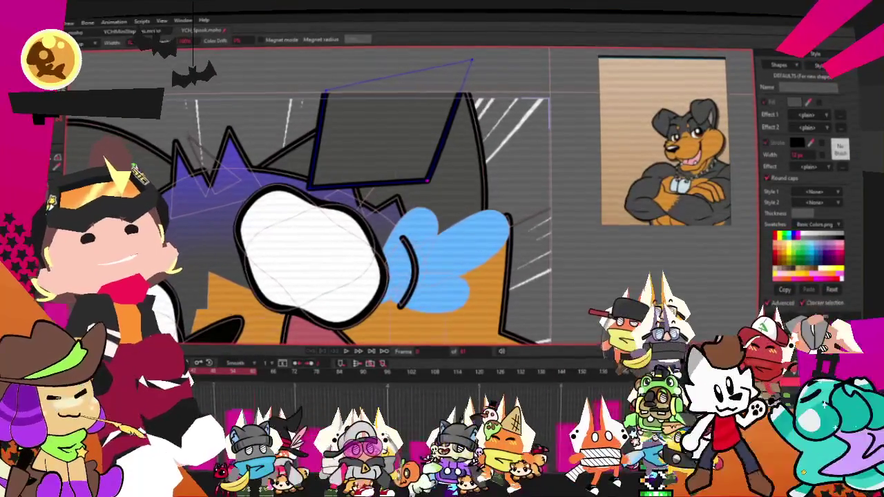
pyautogui.scroll(1, 425, 166)
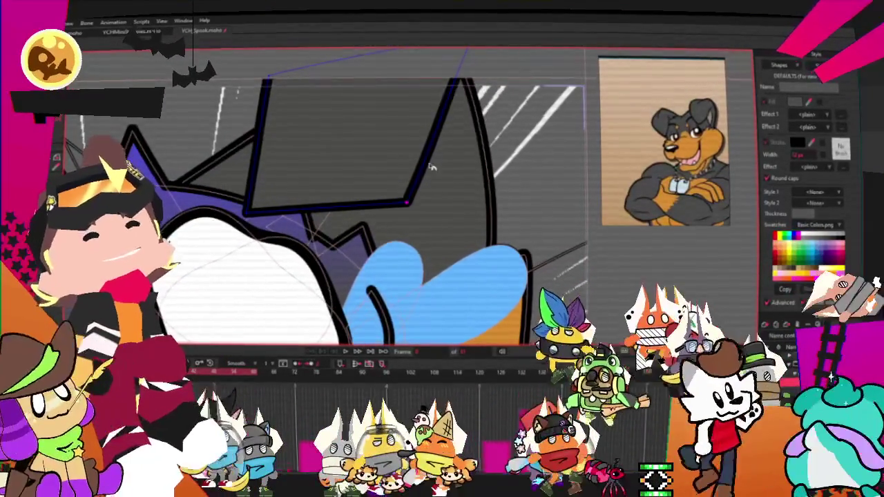
pyautogui.press('t')
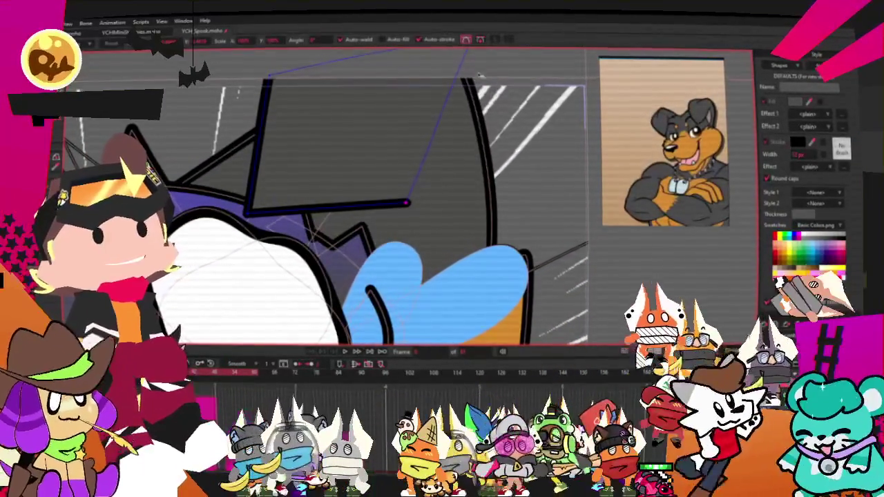
pyautogui.moveTo(464, 51); pyautogui.dragTo(487, 200)
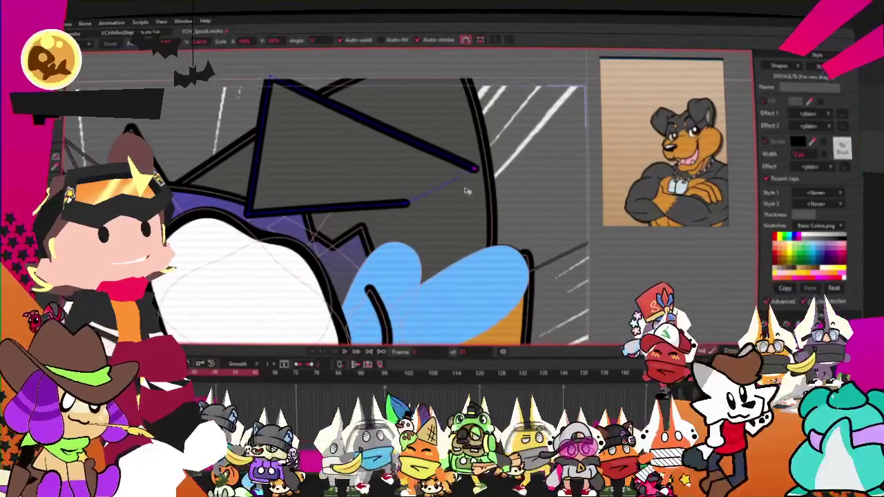
# Add points along the ear's top edge, bend it into a smooth arc, and adjust the lower edge.
pyautogui.press('a')
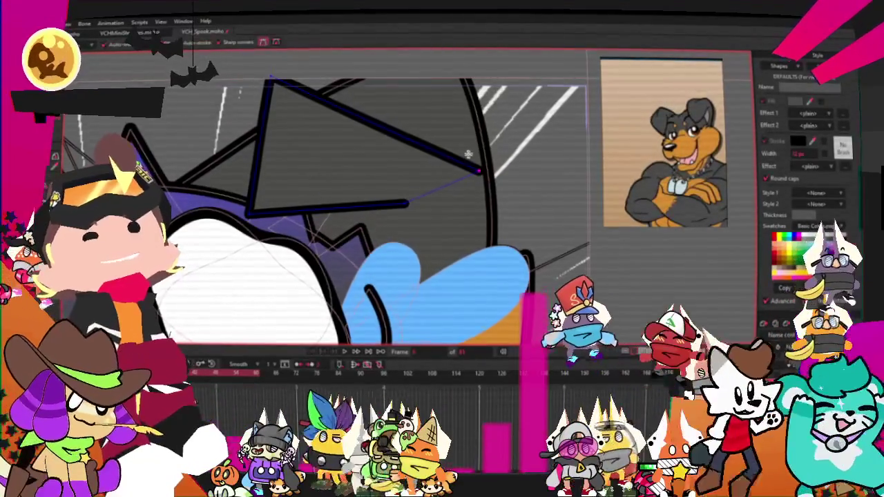
pyautogui.scroll(2, 445, 121)
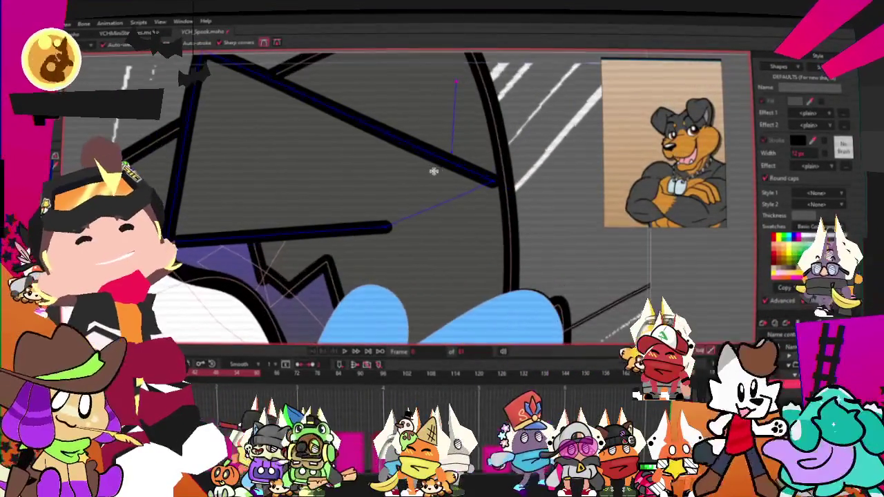
pyautogui.moveTo(440, 162); pyautogui.dragTo(475, 56)
pyautogui.moveTo(297, 58)
pyautogui.mouseDown()
pyautogui.moveTo(293, 107)
pyautogui.moveTo(330, 58)
pyautogui.mouseUp()
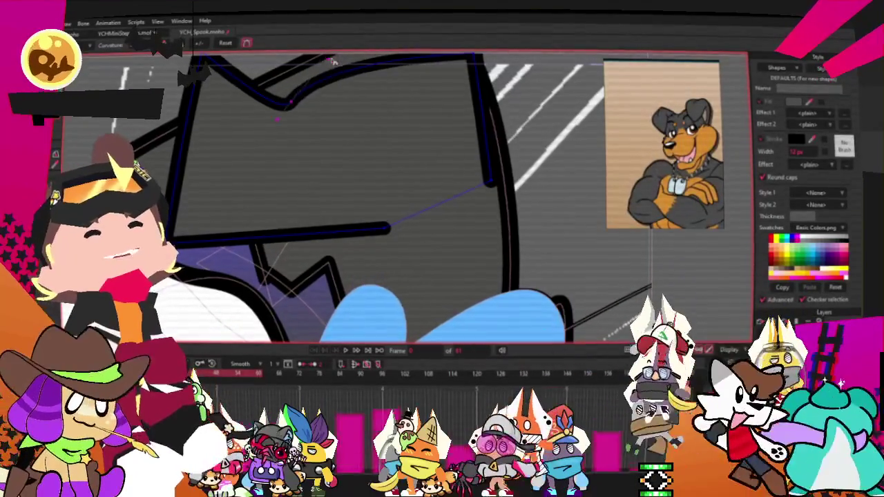
pyautogui.moveTo(283, 115)
pyautogui.mouseDown()
pyautogui.moveTo(391, 60)
pyautogui.moveTo(507, 71)
pyautogui.mouseUp()
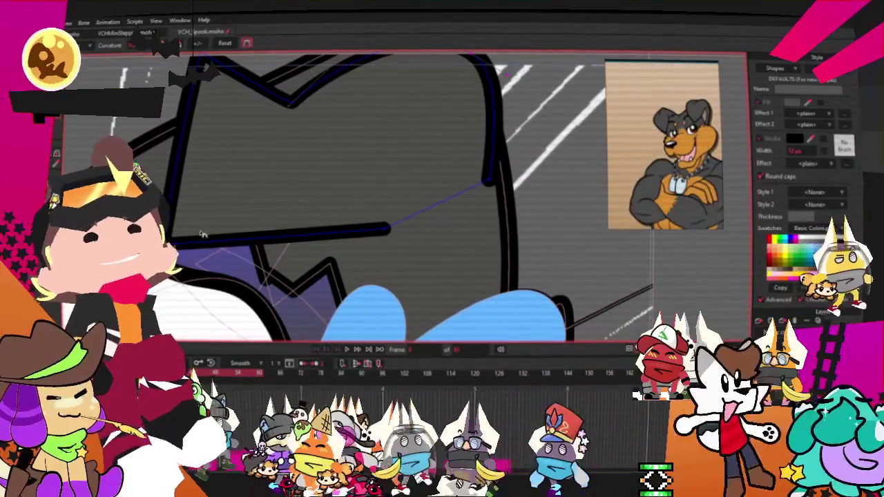
pyautogui.moveTo(287, 241); pyautogui.dragTo(290, 259)
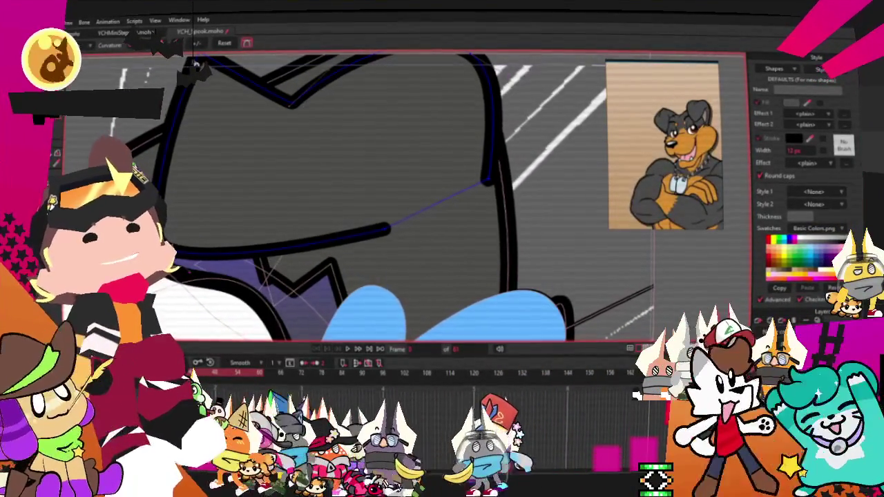
pyautogui.press('t')
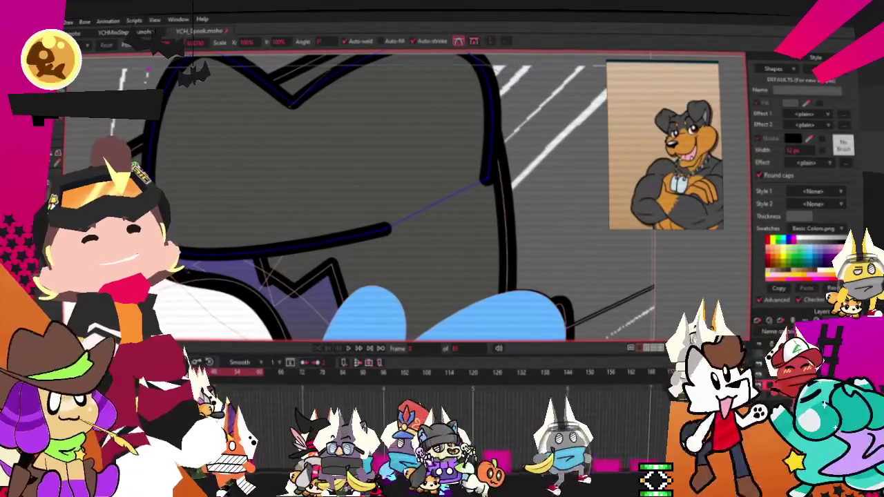
pyautogui.scroll(-2, 293, 135)
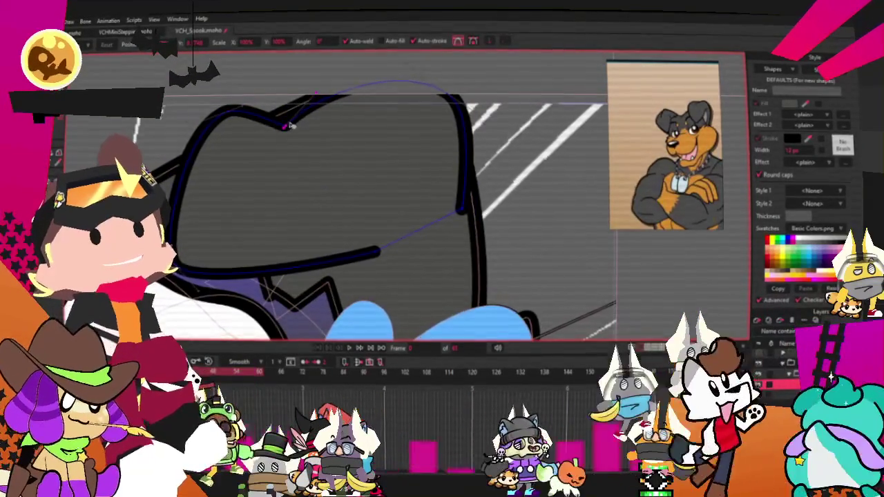
# Pull the ear's lower-left point down, move its left edge inward, and bow the bottom edge downward.
pyautogui.moveTo(192, 260); pyautogui.dragTo(181, 301)
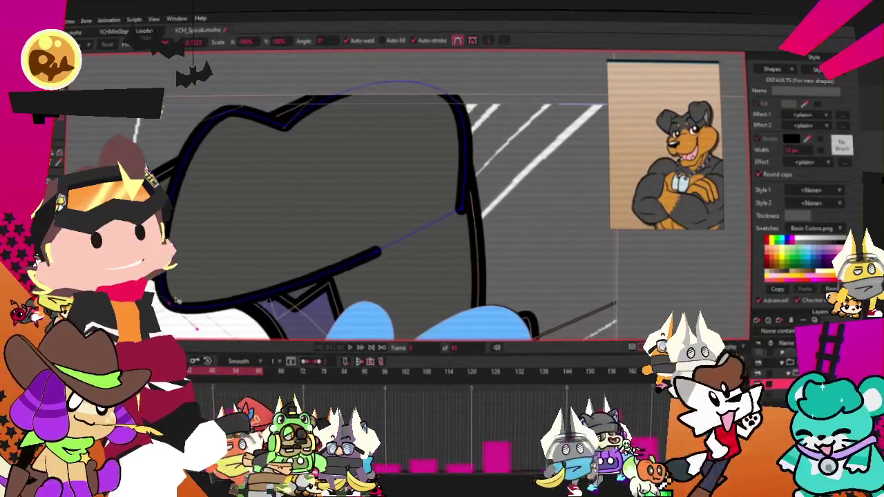
pyautogui.scroll(2, 351, 178)
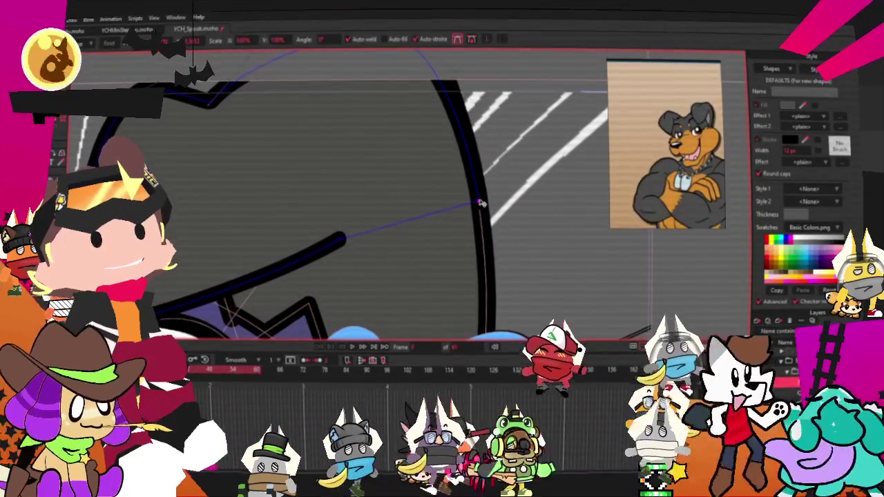
pyautogui.scroll(-3, 408, 209)
pyautogui.scroll(2, 408, 209)
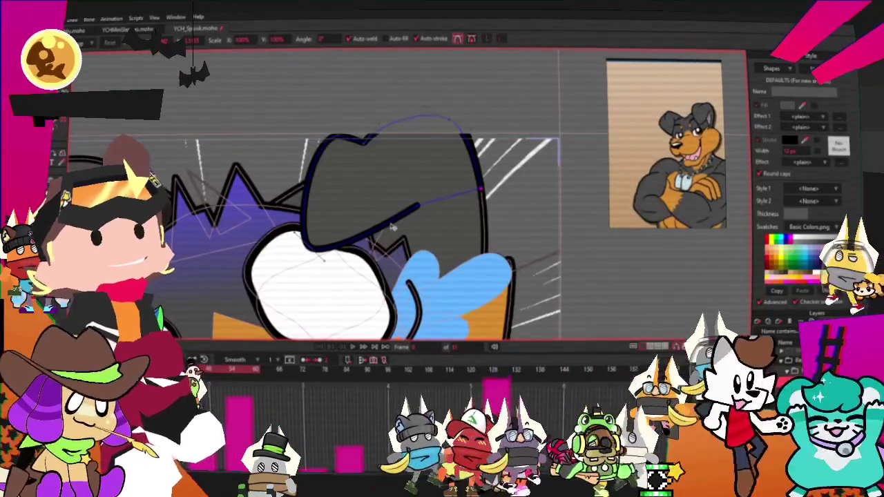
pyautogui.scroll(2, 386, 196)
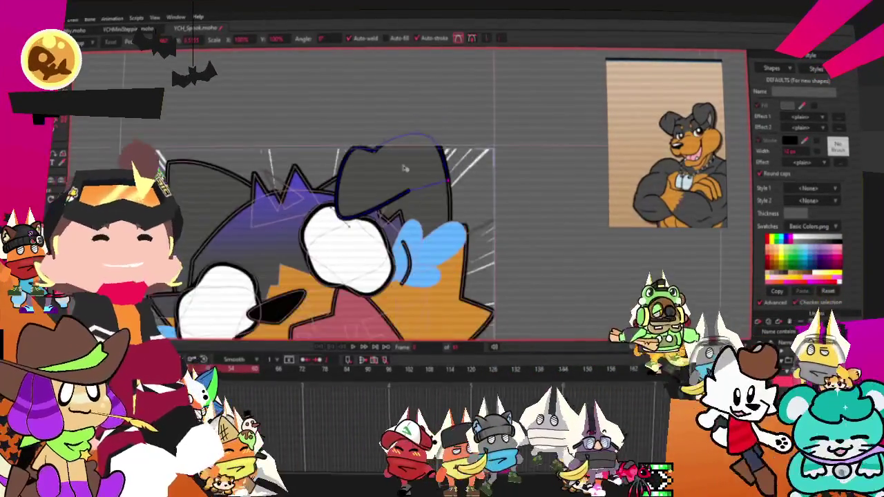
pyautogui.scroll(-1, 413, 178)
pyautogui.scroll(1, 347, 230)
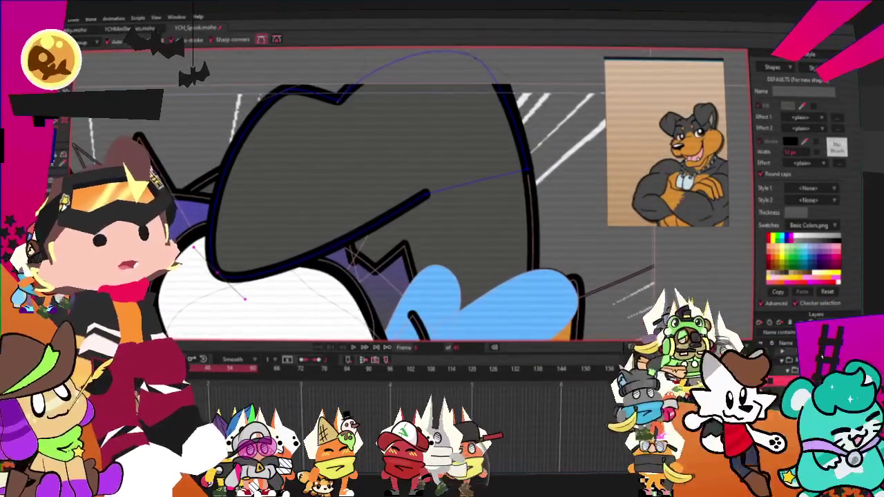
pyautogui.moveTo(215, 164); pyautogui.dragTo(253, 176)
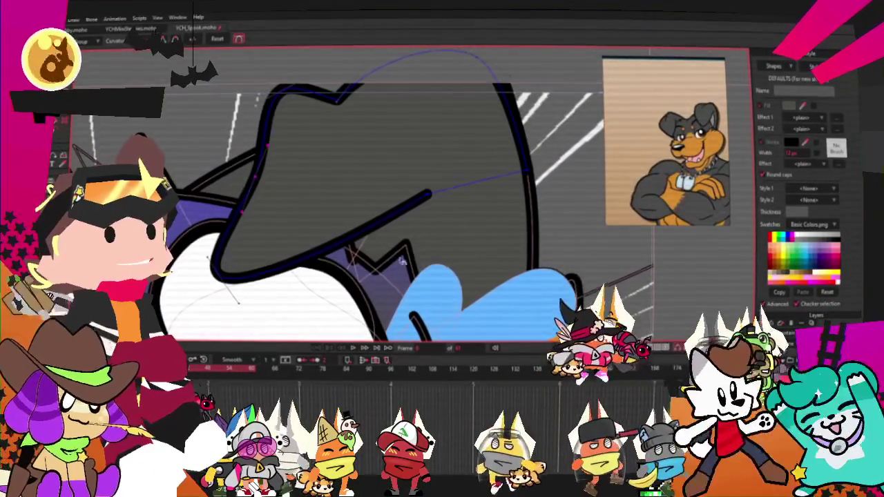
pyautogui.moveTo(325, 242); pyautogui.dragTo(324, 290)
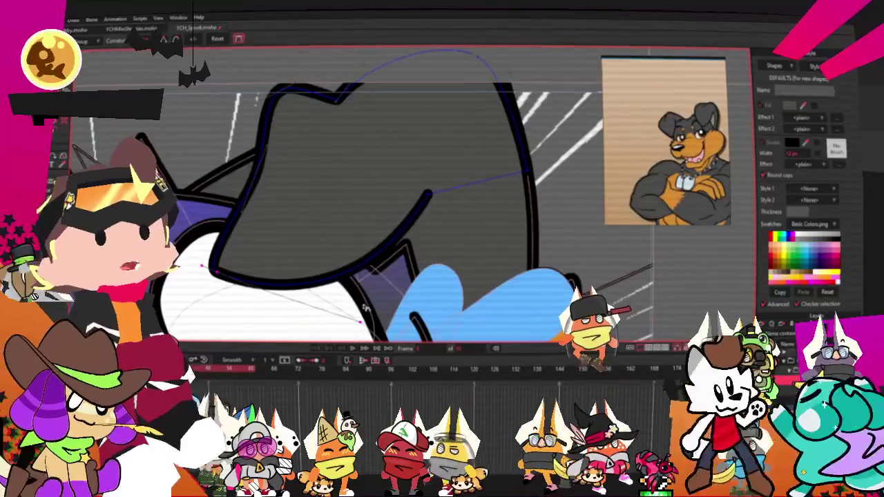
pyautogui.scroll(-2, 297, 197)
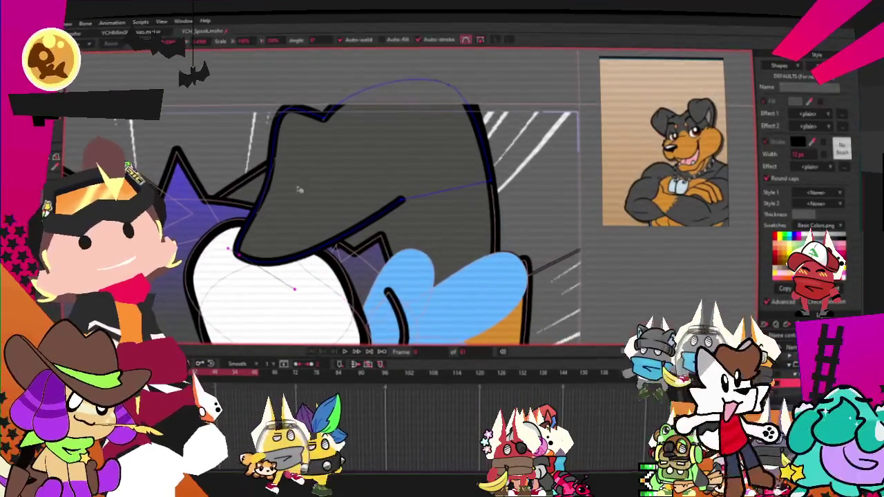
# Stretch the ear's lower outline end point to the right and drop its left end lower.
pyautogui.press('t')
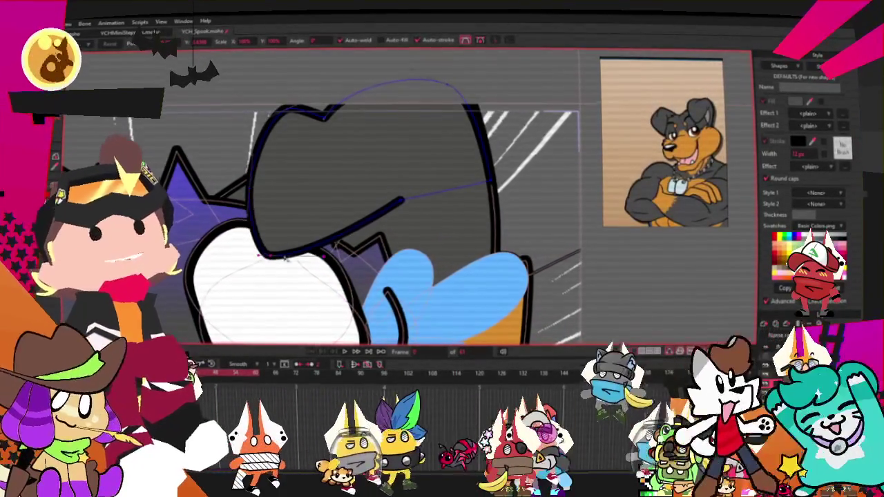
pyautogui.moveTo(402, 201)
pyautogui.mouseDown()
pyautogui.moveTo(443, 207)
pyautogui.moveTo(430, 203)
pyautogui.mouseUp()
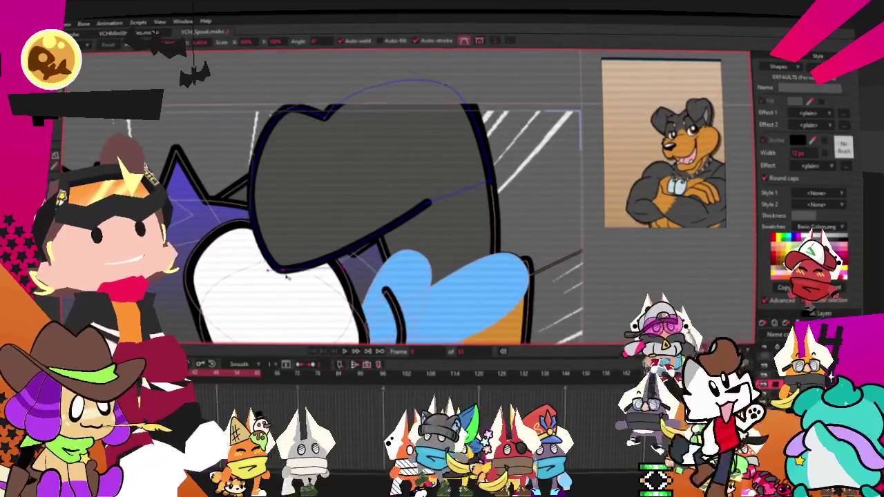
pyautogui.moveTo(263, 255); pyautogui.dragTo(269, 276)
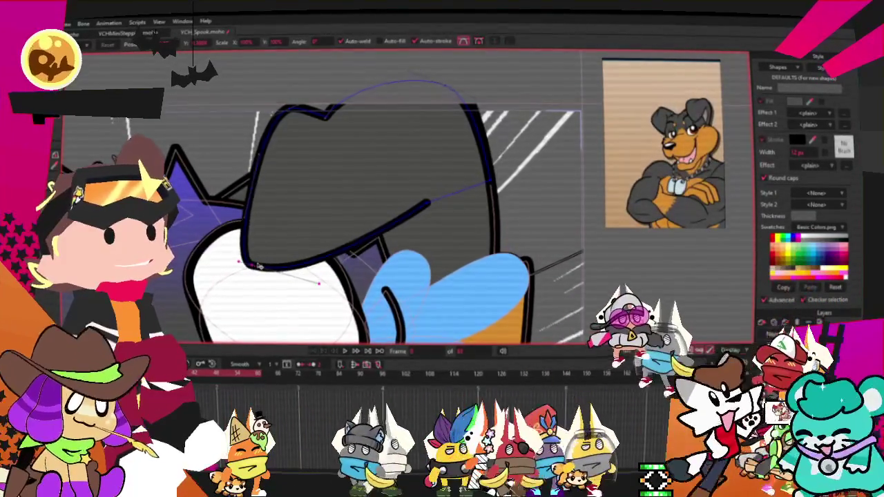
pyautogui.scroll(-2, 347, 181)
pyautogui.scroll(2, 350, 266)
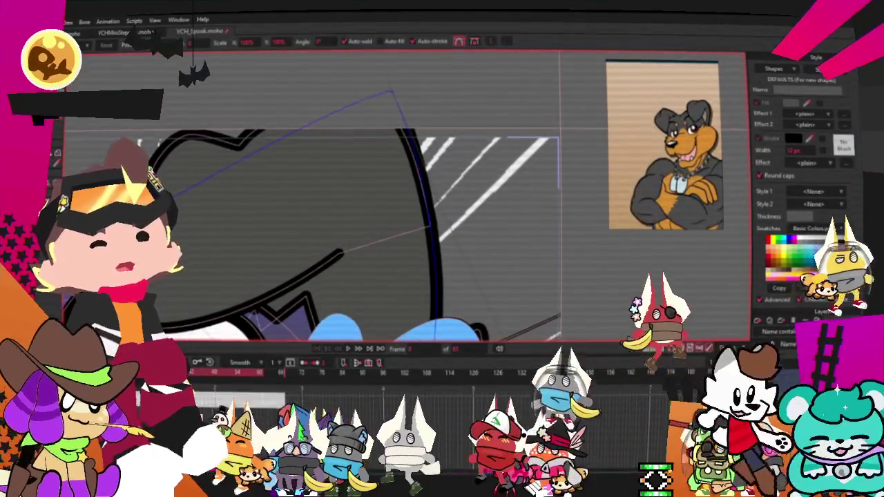
pyautogui.scroll(-1, 297, 221)
pyautogui.scroll(-2, 297, 221)
pyautogui.scroll(-3, 297, 221)
pyautogui.scroll(3, 297, 221)
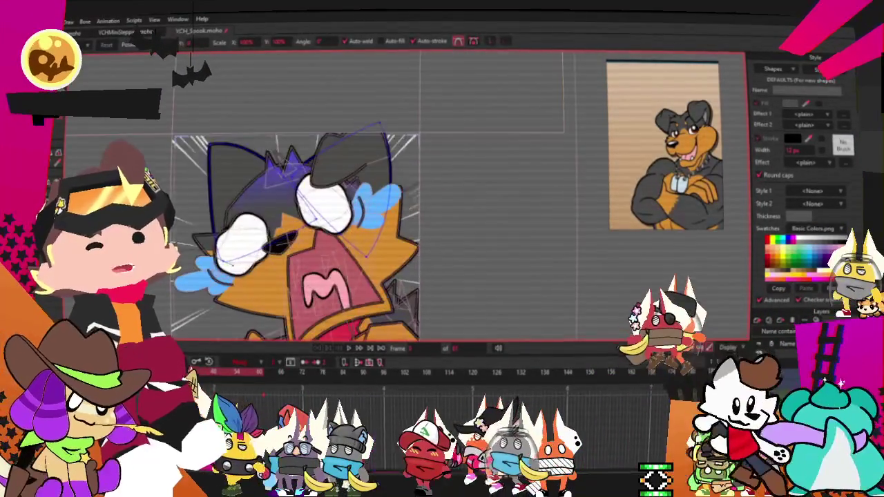
pyautogui.scroll(1, 216, 148)
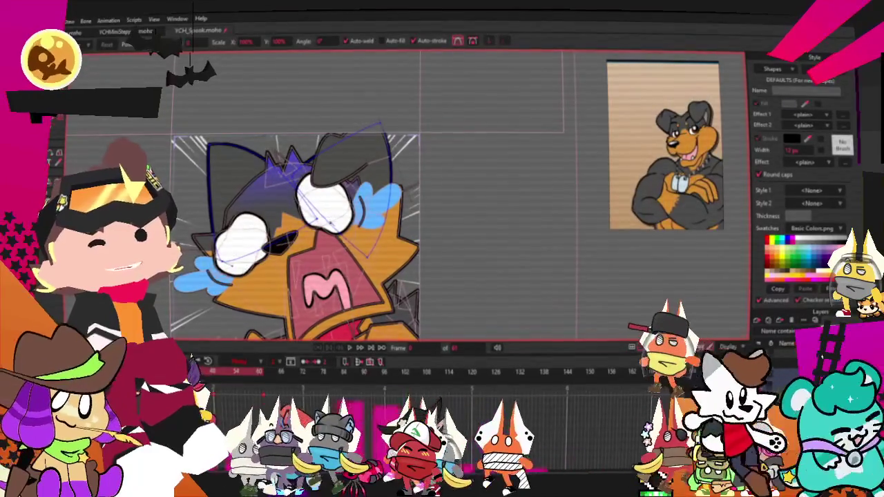
pyautogui.scroll(2, 216, 148)
pyautogui.scroll(-3, 216, 148)
pyautogui.scroll(-1, 216, 149)
pyautogui.scroll(3, 359, 242)
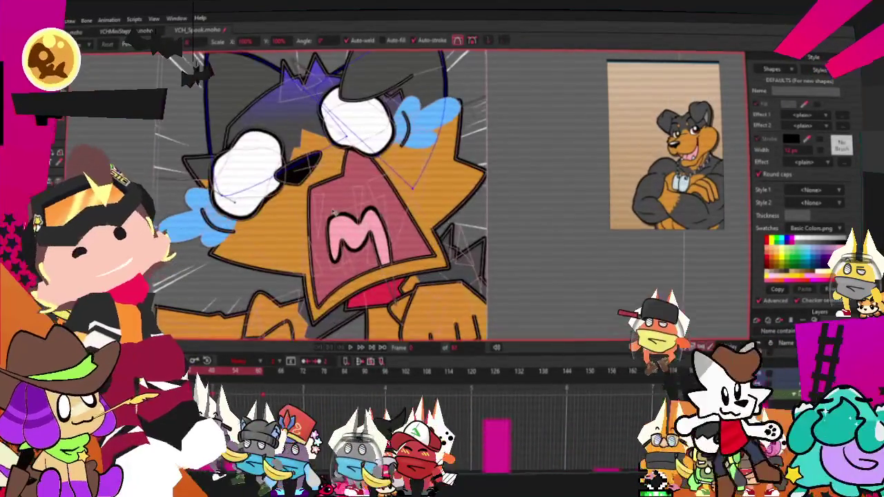
# Move the ear's left points outward and reshape the outline so its lower-left edge dips.
pyautogui.scroll(-3, 327, 220)
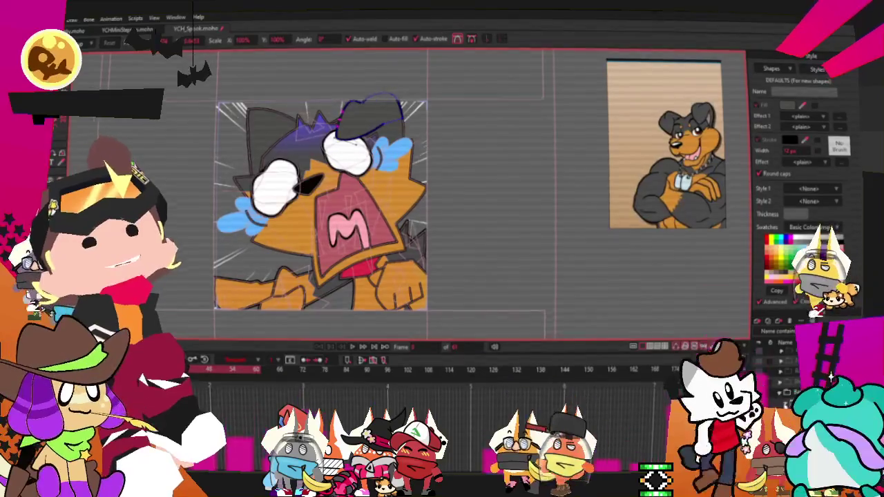
pyautogui.scroll(2, 373, 216)
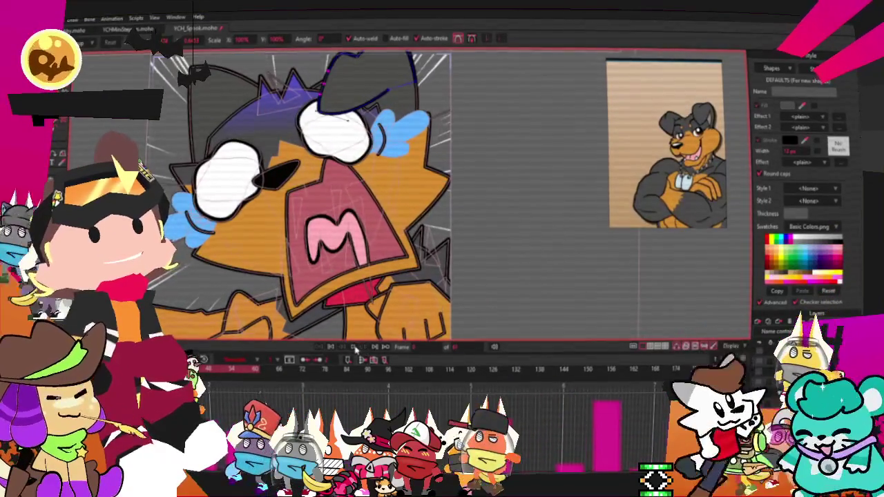
pyautogui.scroll(-2, 379, 148)
pyautogui.scroll(-1, 385, 97)
pyautogui.scroll(2, 332, 179)
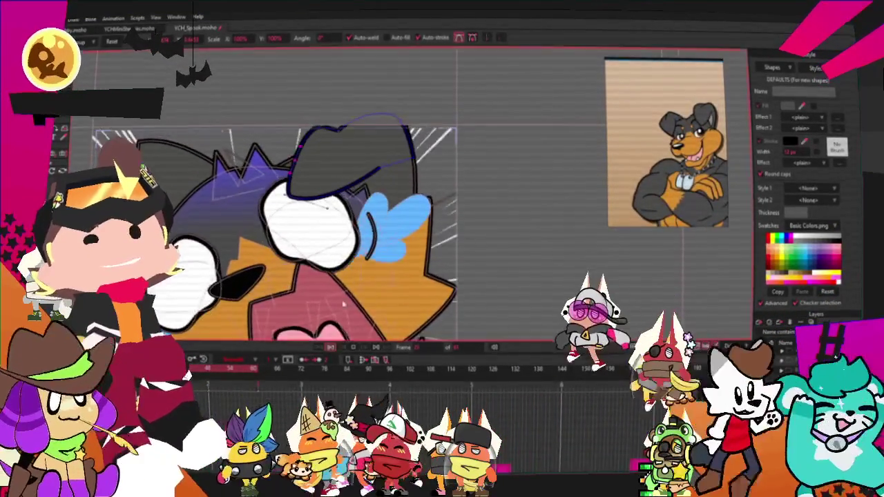
pyautogui.scroll(1, 346, 180)
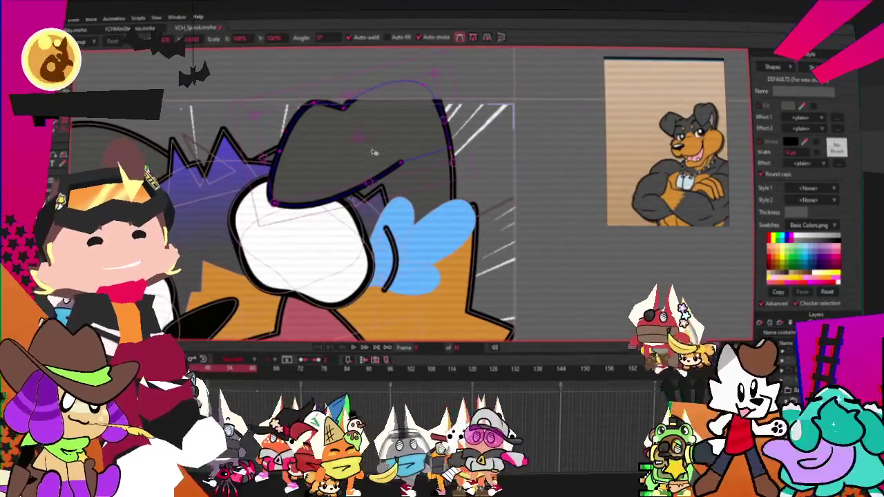
pyautogui.moveTo(276, 103)
pyautogui.mouseDown()
pyautogui.moveTo(223, 96)
pyautogui.moveTo(343, 136)
pyautogui.moveTo(247, 135)
pyautogui.mouseUp()
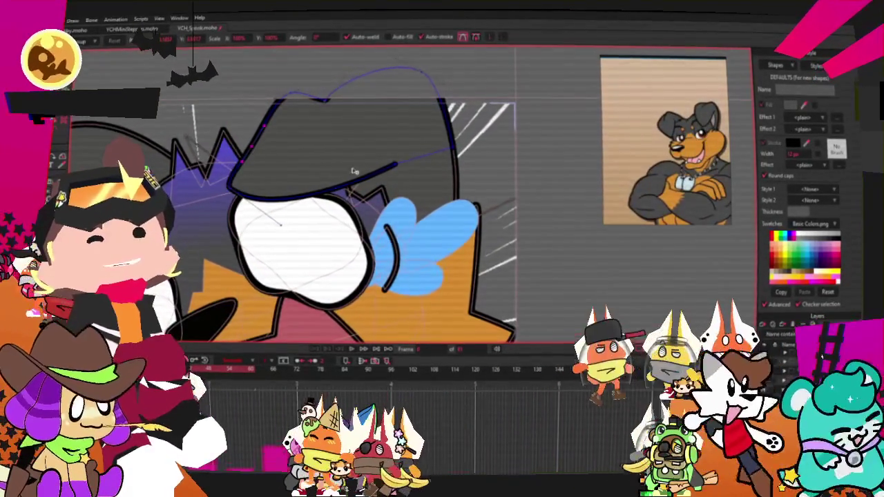
pyautogui.moveTo(349, 178); pyautogui.dragTo(404, 127)
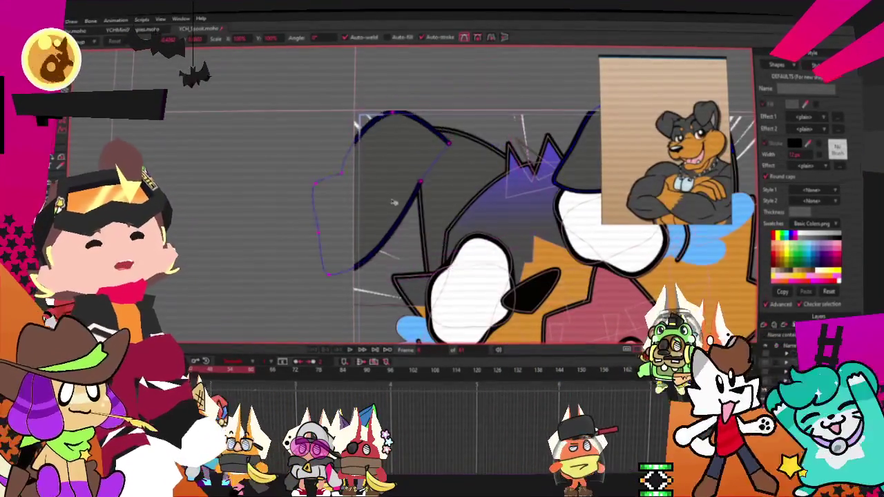
# Nudge one point of the ear's outline slightly to the left.
pyautogui.scroll(3, 394, 201)
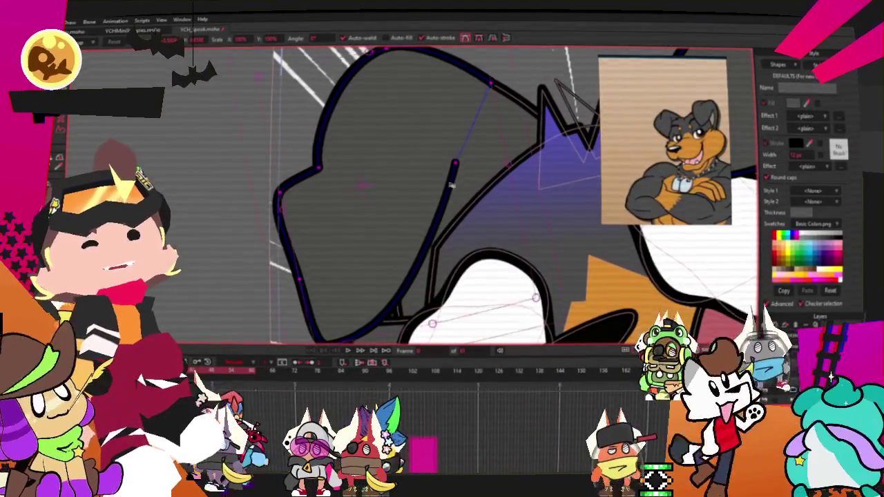
pyautogui.scroll(-5, 464, 196)
pyautogui.scroll(-2, 464, 196)
pyautogui.scroll(1, 464, 196)
pyautogui.scroll(2, 464, 196)
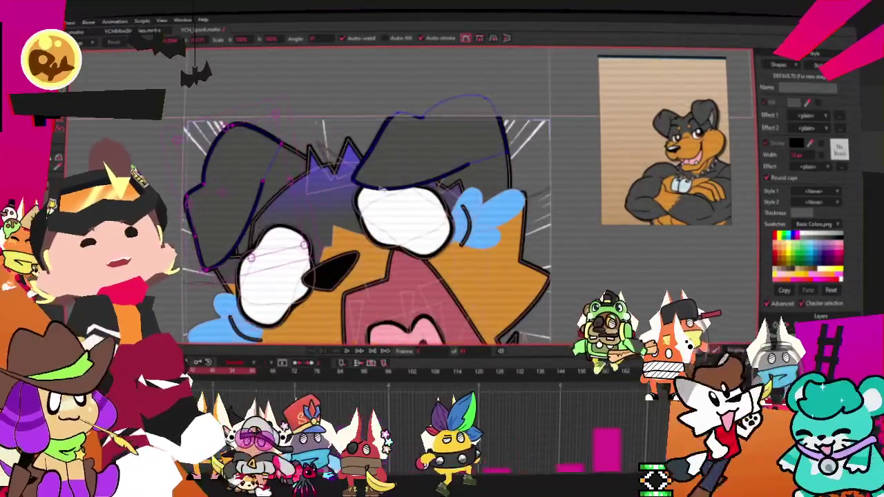
pyautogui.press('g')
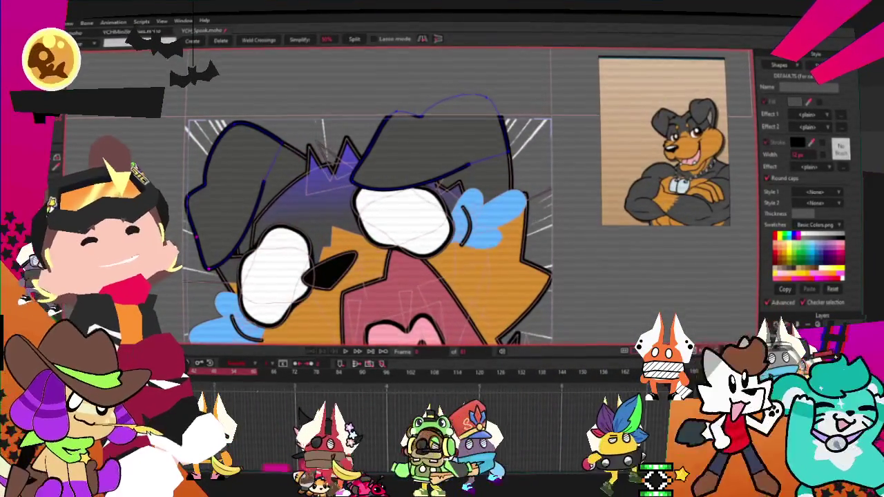
pyautogui.press('t')
pyautogui.scroll(1, 207, 262)
pyautogui.scroll(1, 207, 263)
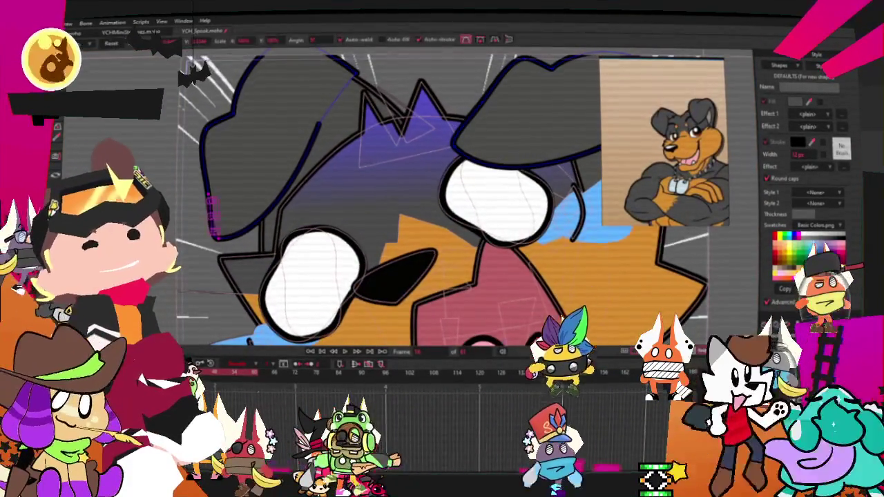
pyautogui.scroll(1, 196, 204)
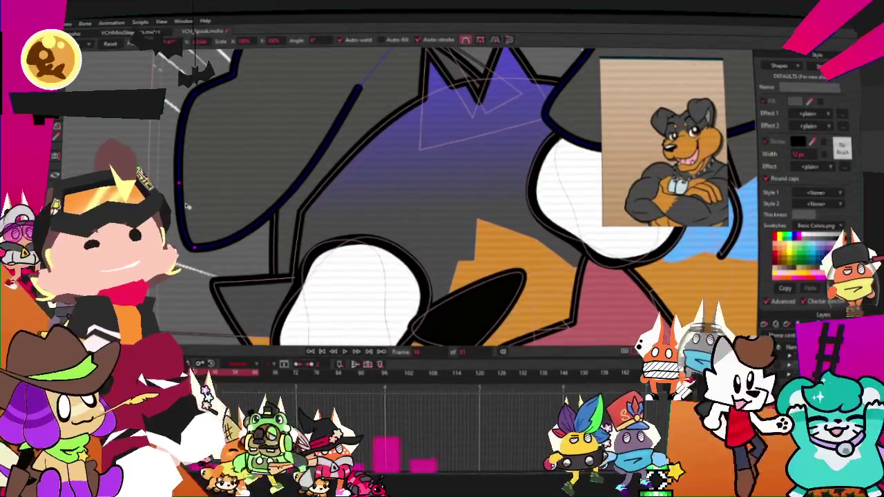
pyautogui.scroll(1, 187, 206)
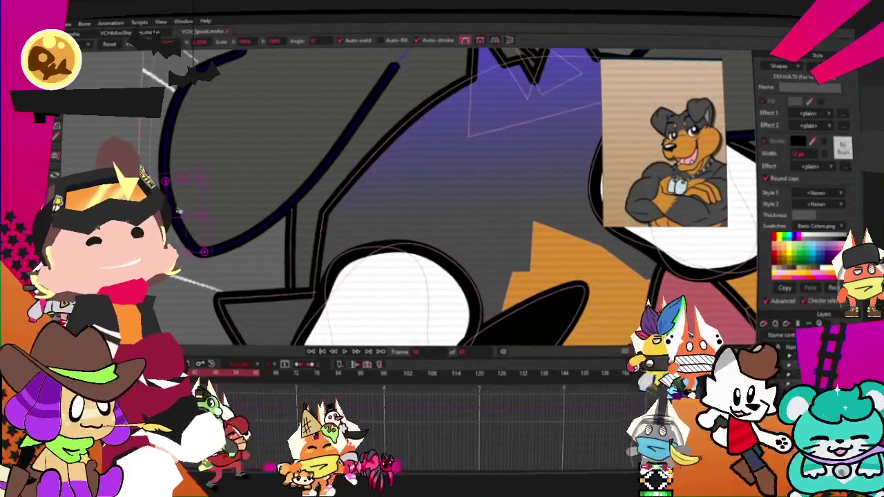
pyautogui.moveTo(175, 211); pyautogui.dragTo(173, 207)
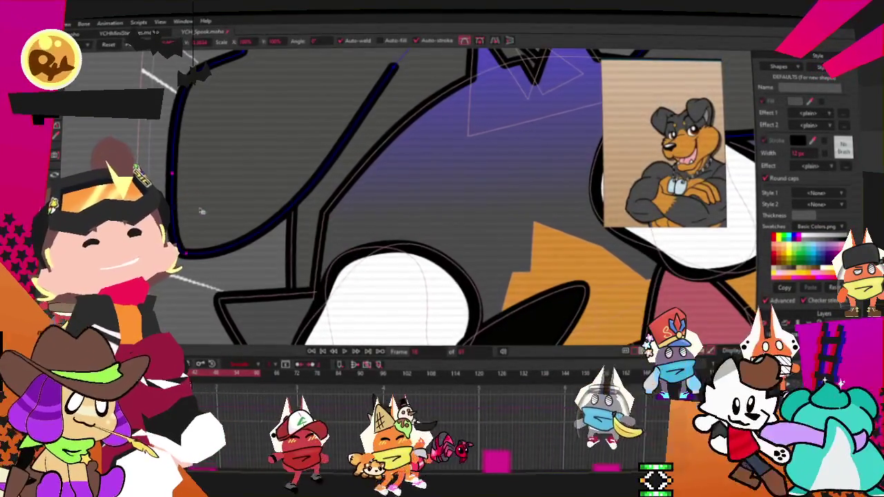
# Zoom the canvas in and out to inspect both floppy ears around the head.
pyautogui.scroll(-2, 199, 205)
pyautogui.scroll(1, 236, 133)
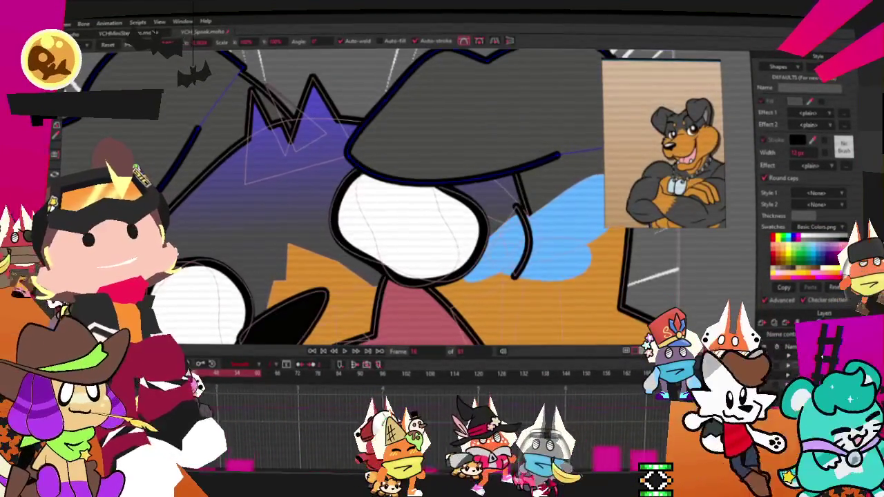
pyautogui.press('g')
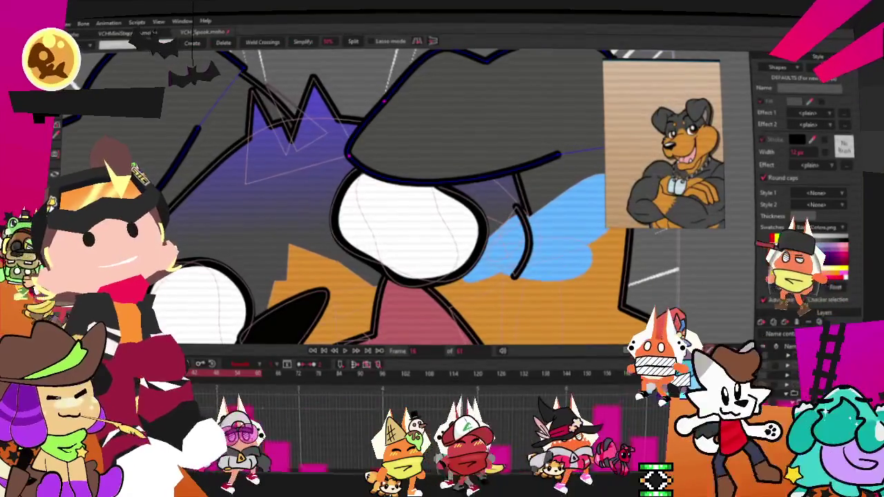
pyautogui.press('t')
pyautogui.scroll(2, 355, 145)
pyautogui.scroll(-3, 341, 135)
pyautogui.scroll(2, 312, 166)
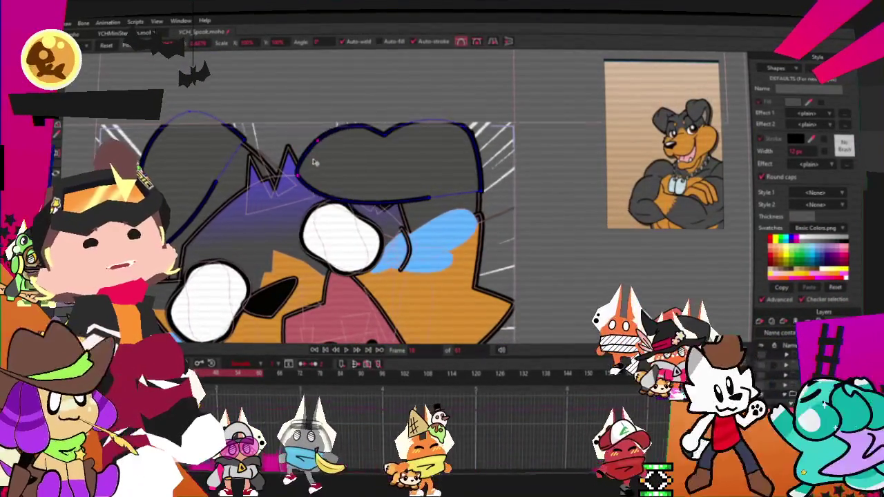
pyautogui.scroll(2, 319, 171)
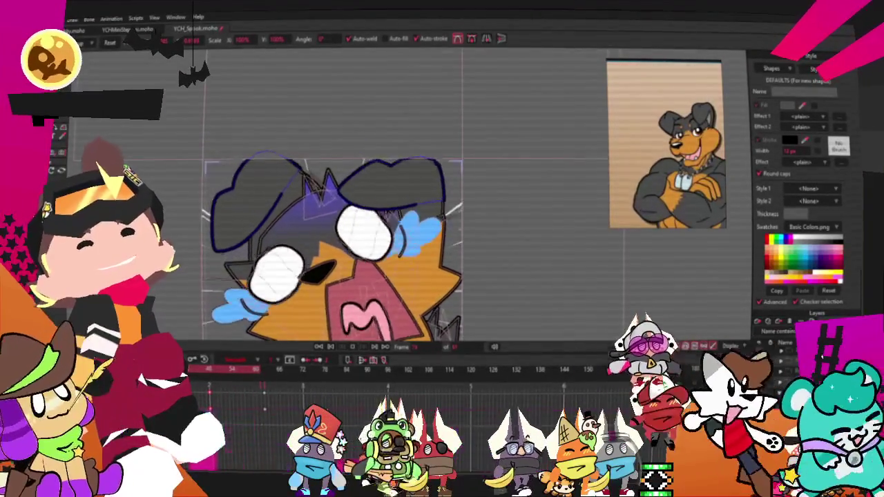
# Box-select a range of ear keyframes in the timeline and bring up their interpolation settings.
pyautogui.moveTo(195, 386); pyautogui.dragTo(280, 413)
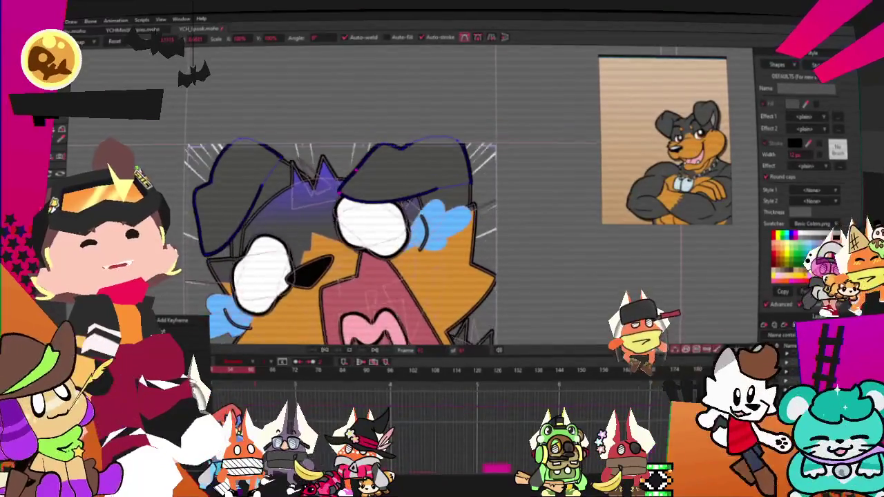
pyautogui.click(556, 274)
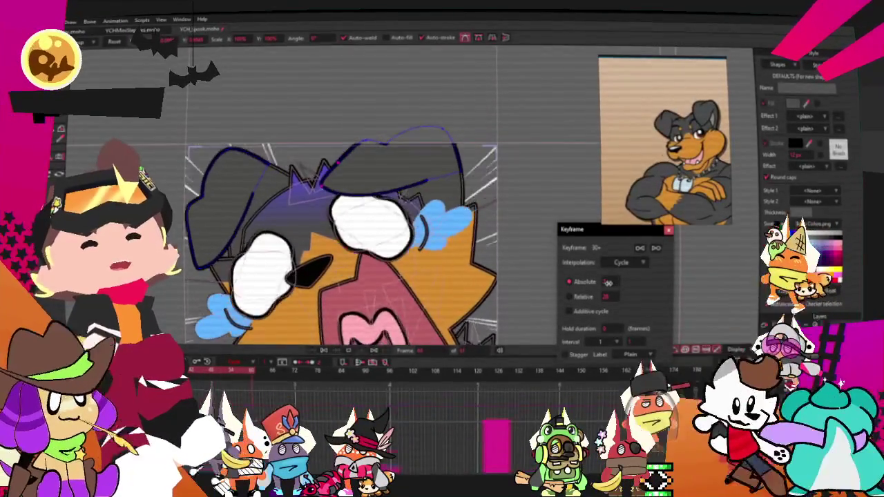
# Close the keyframe settings, then open the frame 0 keyframe's Noisy interpolation properties.
pyautogui.click(668, 230)
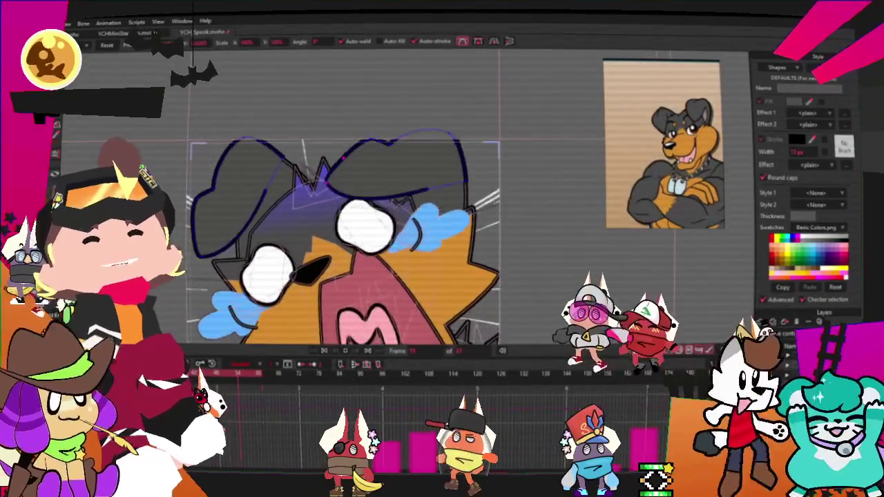
pyautogui.doubleClick(621, 387)
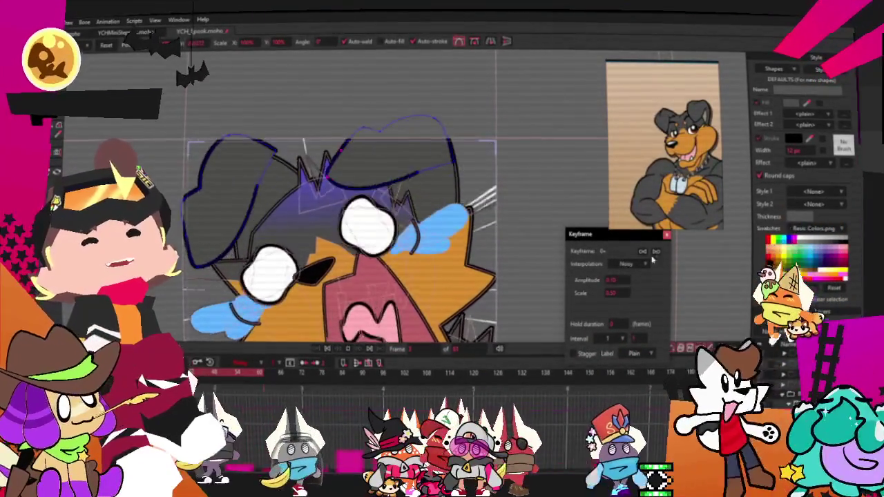
# Lasso a group of the ear's points and play the animation to preview the wobble.
pyautogui.click(668, 236)
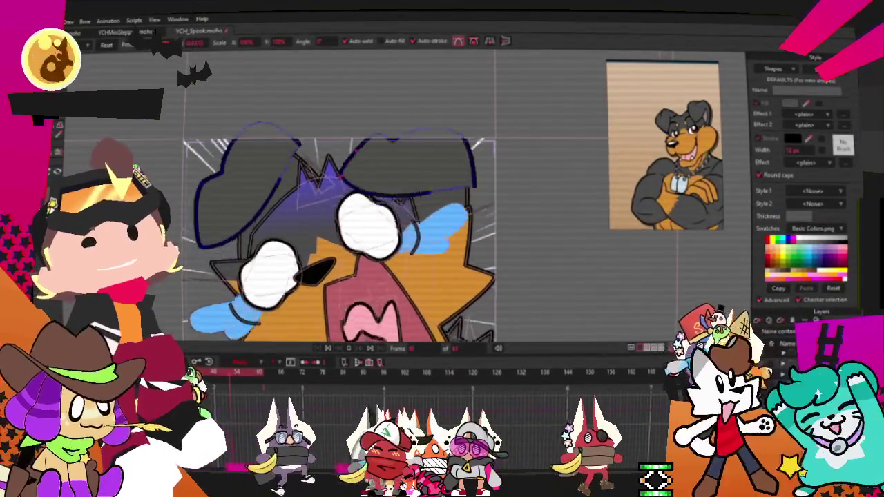
pyautogui.press('g')
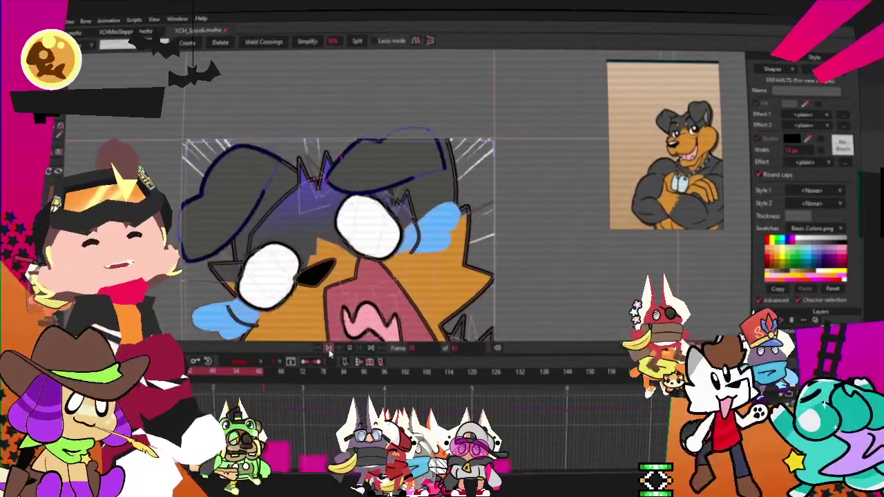
pyautogui.scroll(2, 455, 139)
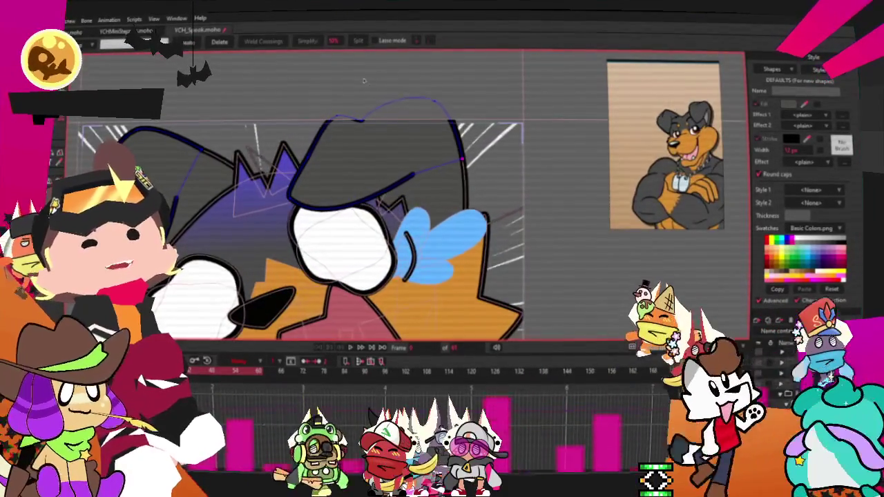
pyautogui.moveTo(375, 82); pyautogui.dragTo(205, 136)
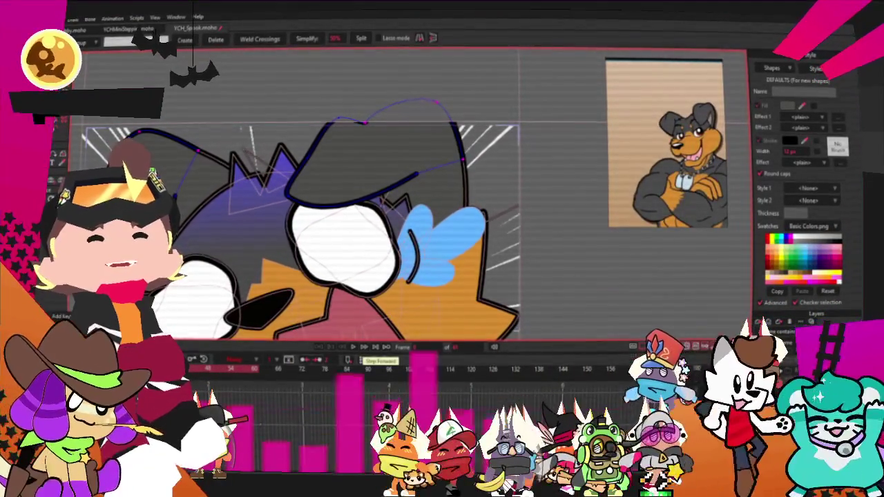
pyautogui.click(355, 352)
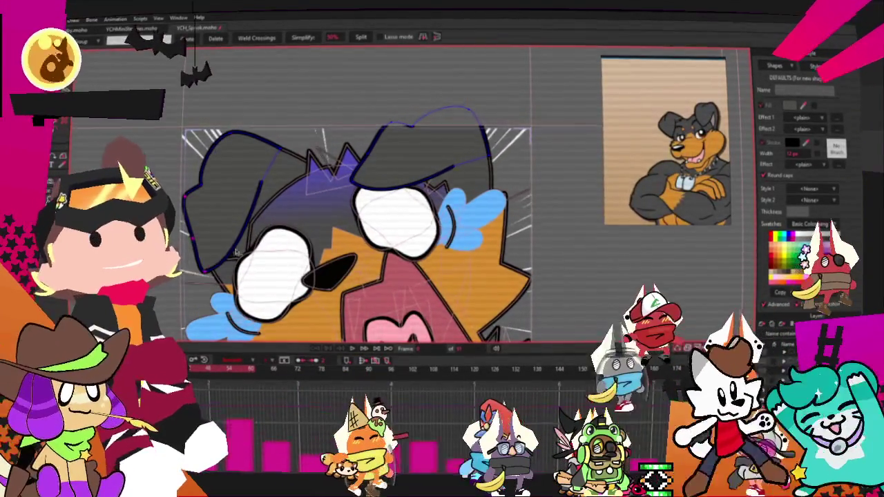
pyautogui.scroll(3, 378, 154)
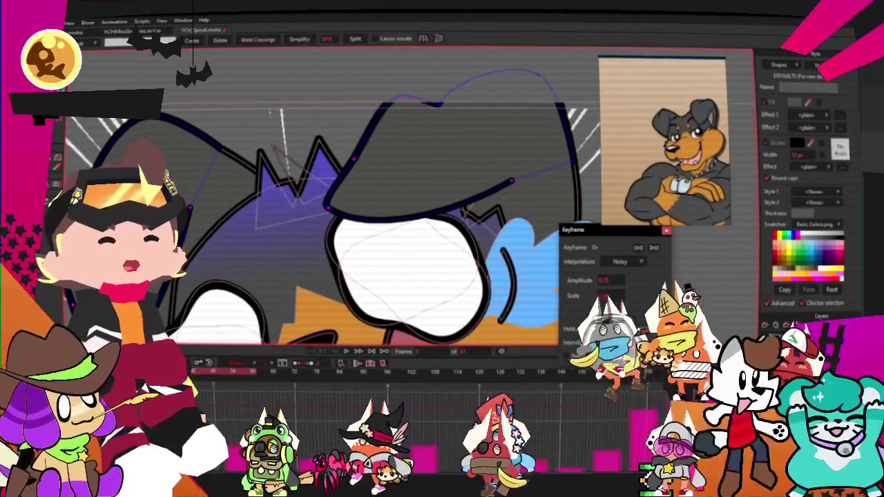
# Lower the Noisy amplitude to 0.05 and replay the animation to check the wobble.
pyautogui.doubleClick(611, 279)
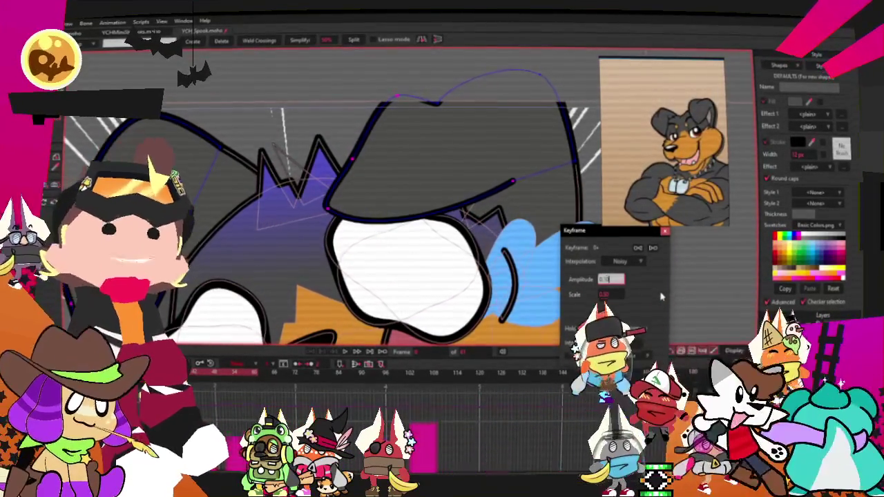
pyautogui.write('0.05')
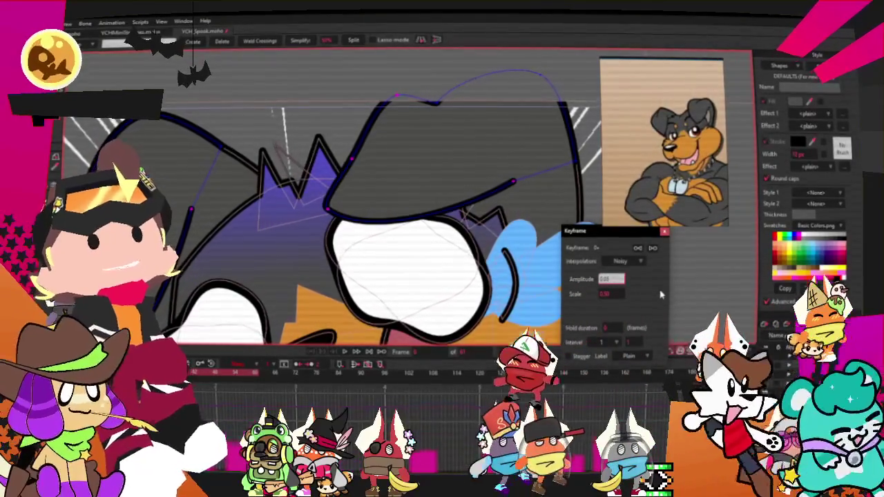
pyautogui.doubleClick(609, 295)
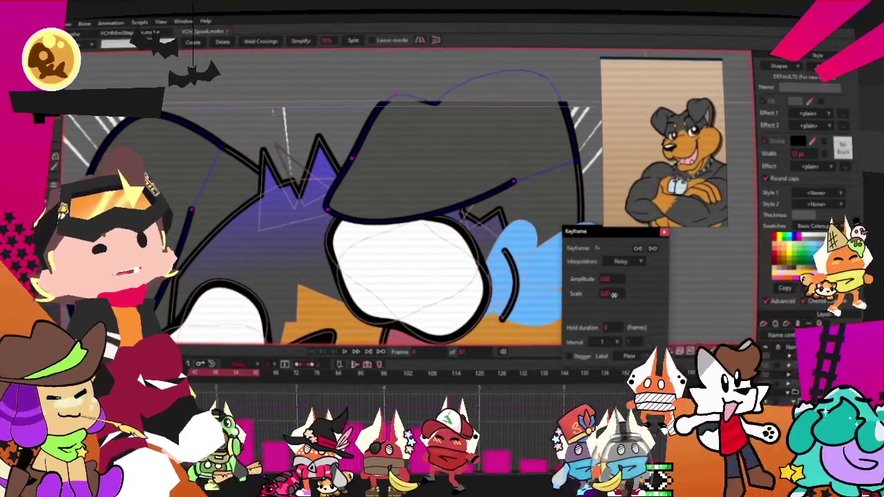
pyautogui.press('Return')
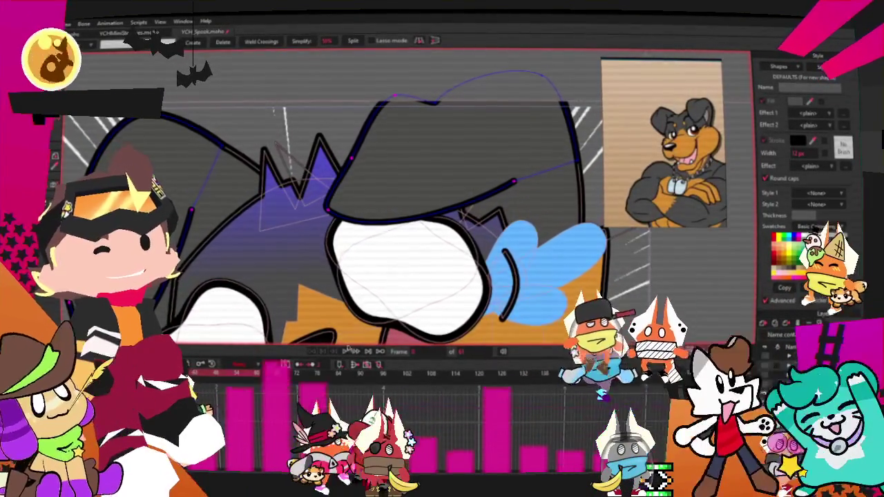
pyautogui.click(344, 350)
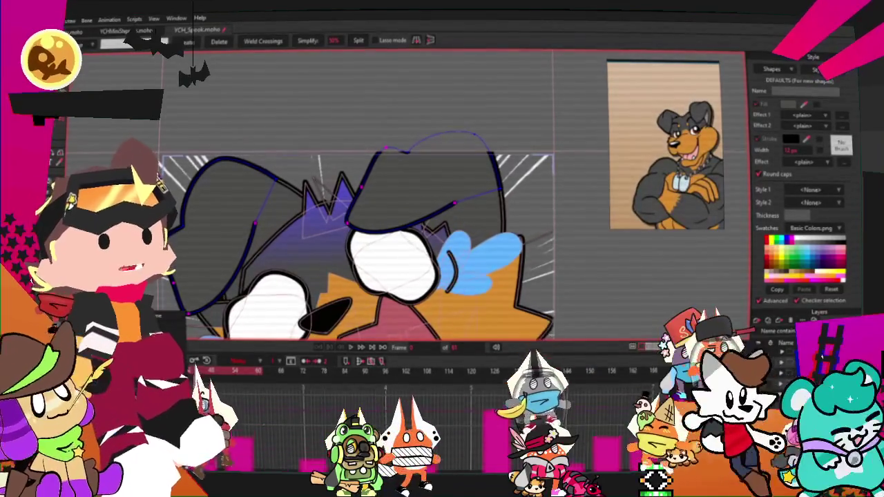
# Lower the frame 7 ear keyframe's noisy amplitude, entering 0.0, and play back the ear wobble.
pyautogui.doubleClick(621, 371)
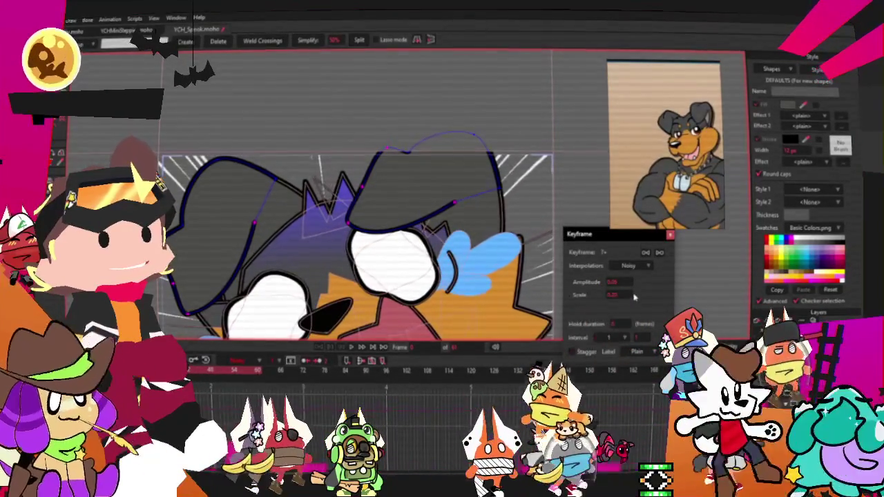
pyautogui.click(618, 295)
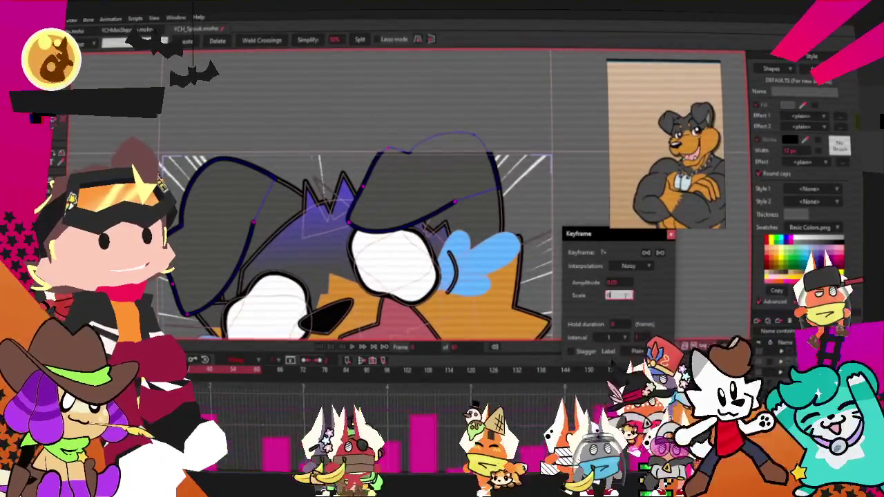
pyautogui.click(619, 282)
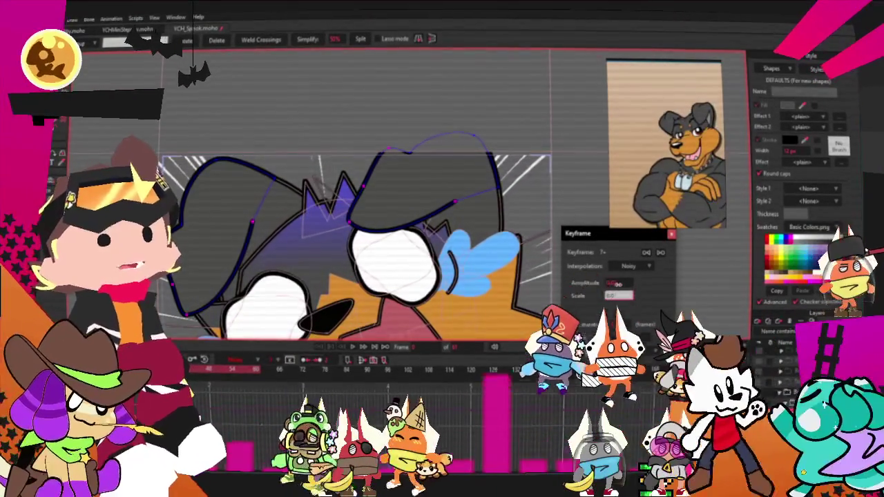
pyautogui.write('0.0')
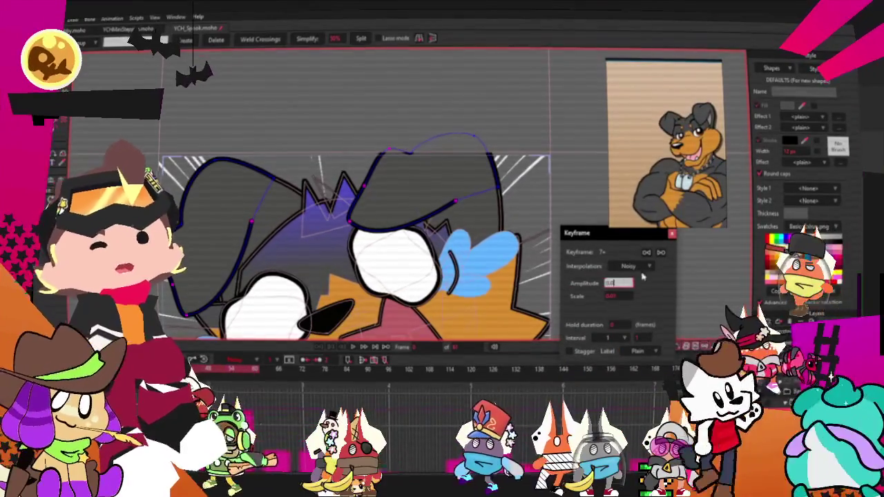
pyautogui.click(672, 234)
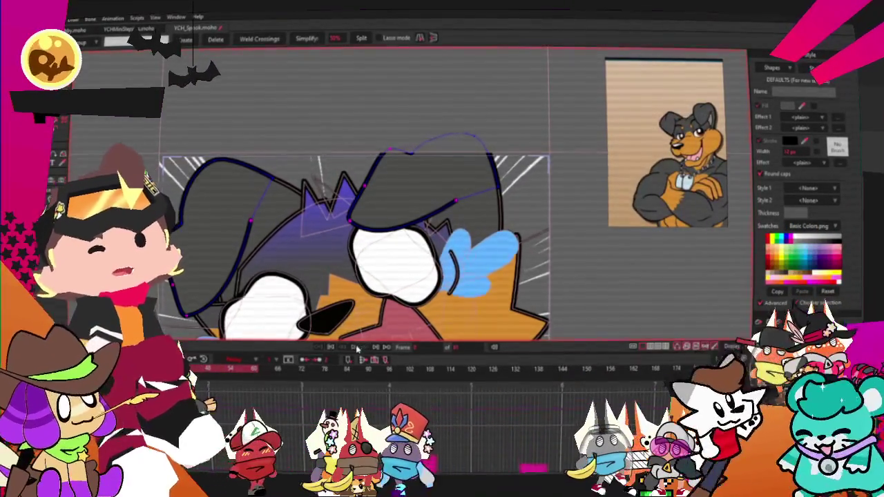
pyautogui.click(357, 349)
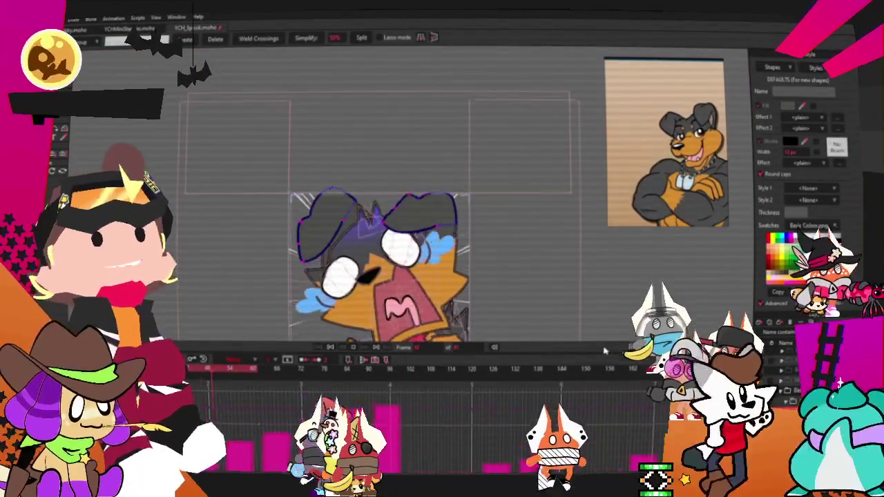
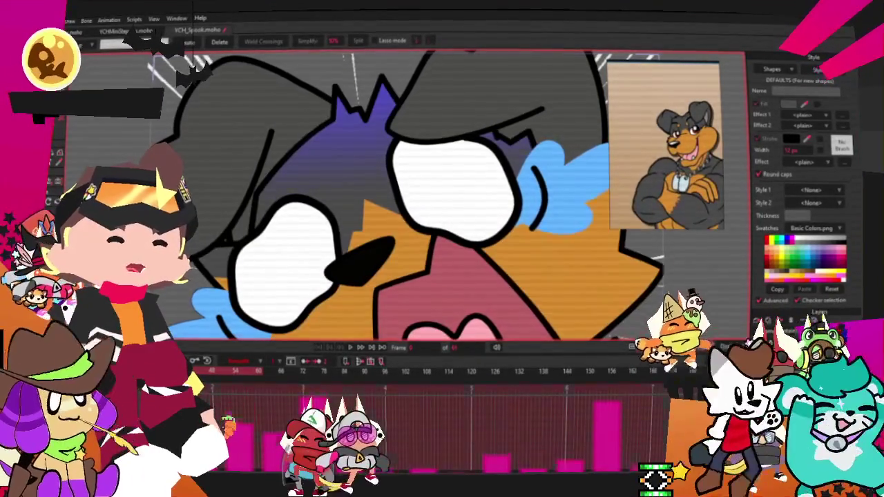
# Select the small circle above the cat's left eye and fill it orange.
pyautogui.press('f')
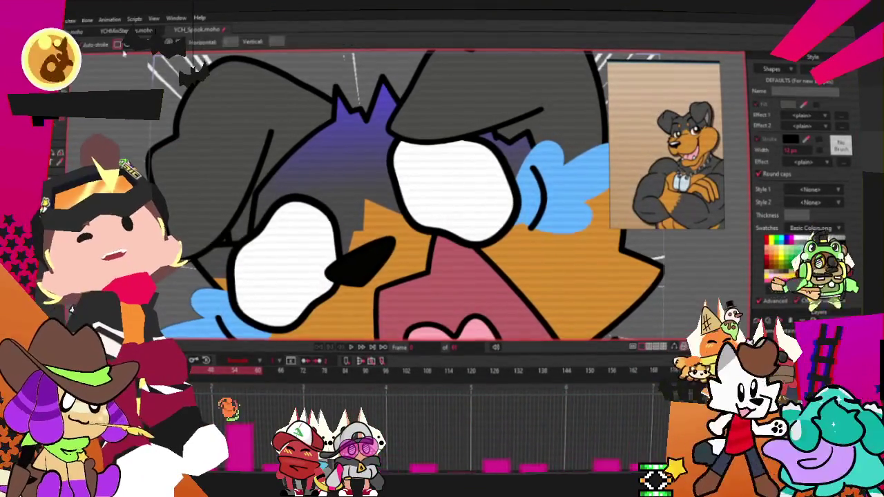
pyautogui.scroll(2, 372, 173)
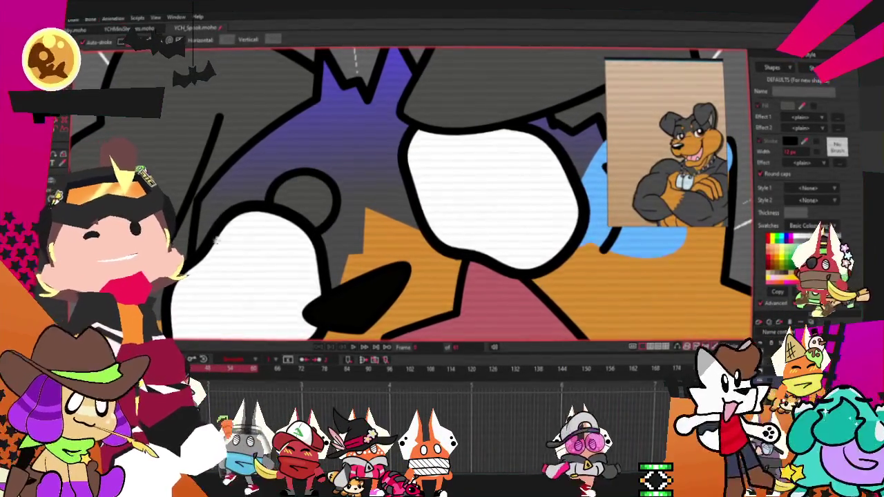
pyautogui.press('g')
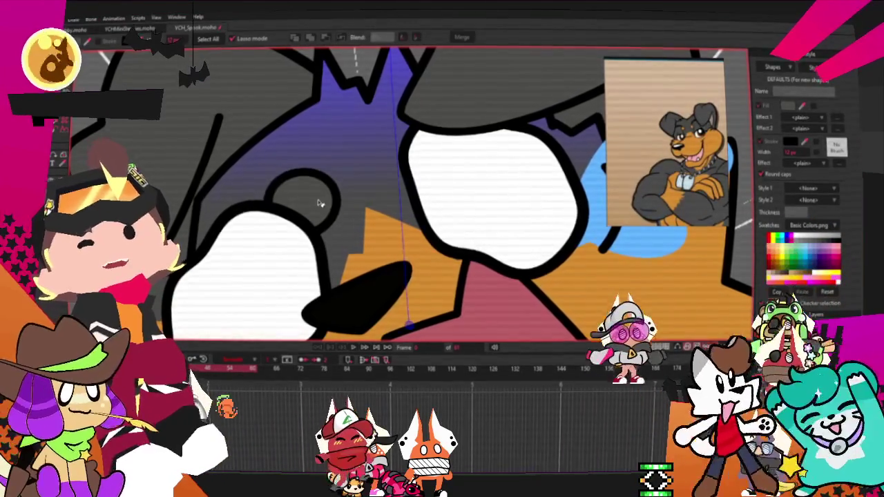
pyautogui.click(320, 203)
pyautogui.press('Delete')
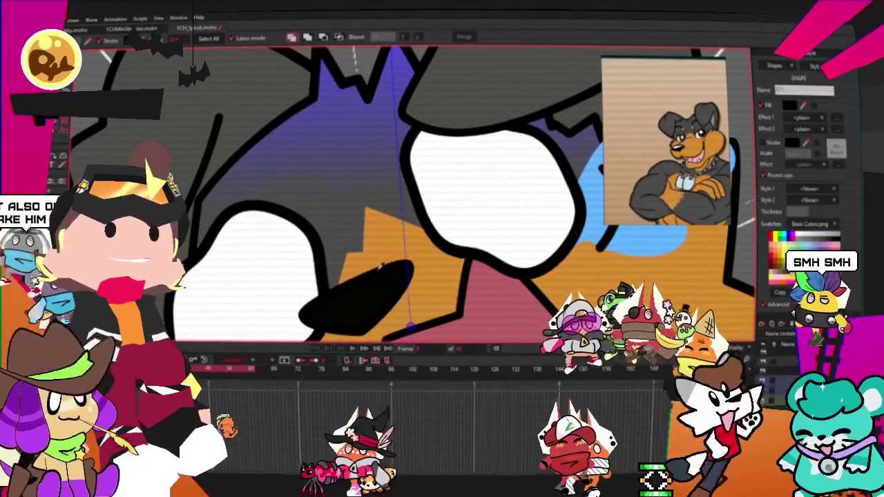
pyautogui.scroll(-2, 376, 259)
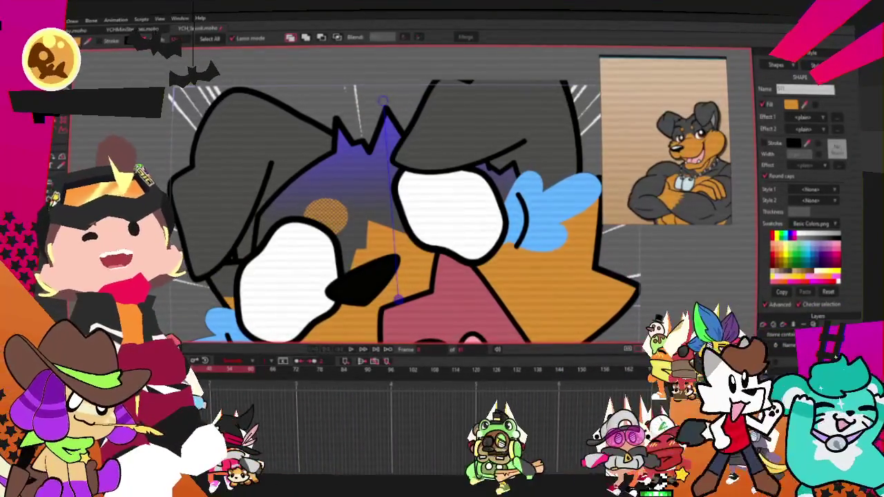
# Shrink the orange forehead circle and position the two orange spots above the eyes.
pyautogui.press('t')
pyautogui.scroll(2, 266, 221)
pyautogui.scroll(2, 267, 221)
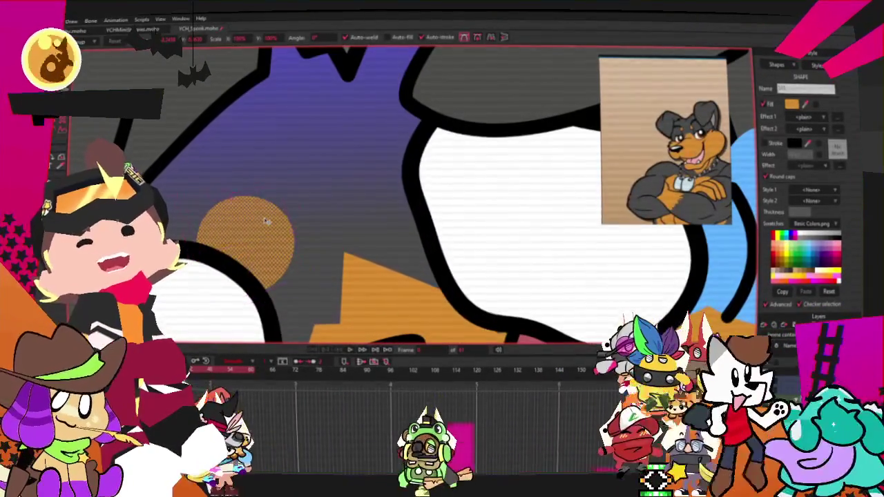
pyautogui.click(267, 221)
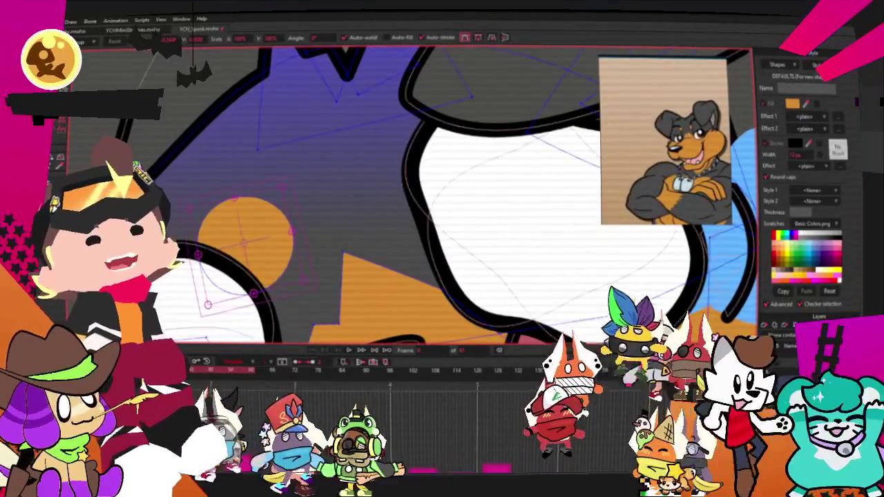
pyautogui.scroll(1, 237, 216)
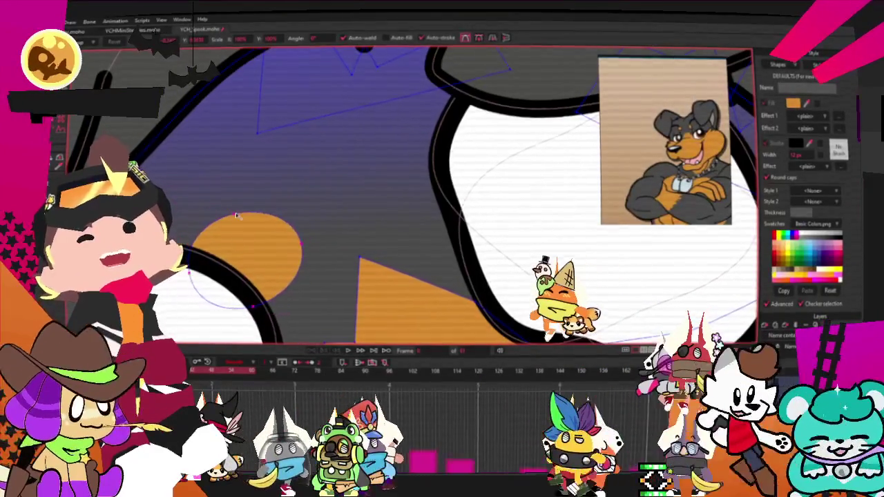
pyautogui.click(270, 243)
pyautogui.moveTo(270, 243)
pyautogui.mouseDown()
pyautogui.moveTo(276, 211)
pyautogui.moveTo(257, 232)
pyautogui.moveTo(466, 215)
pyautogui.mouseUp()
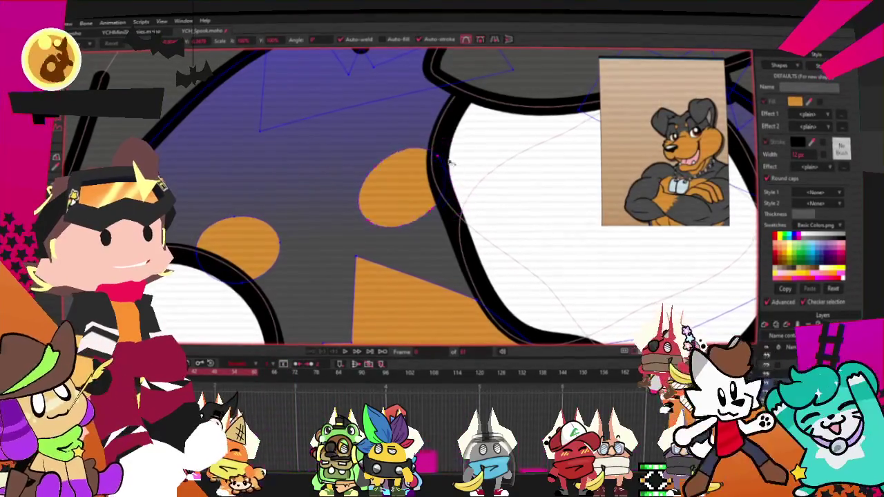
pyautogui.moveTo(417, 179); pyautogui.dragTo(407, 192)
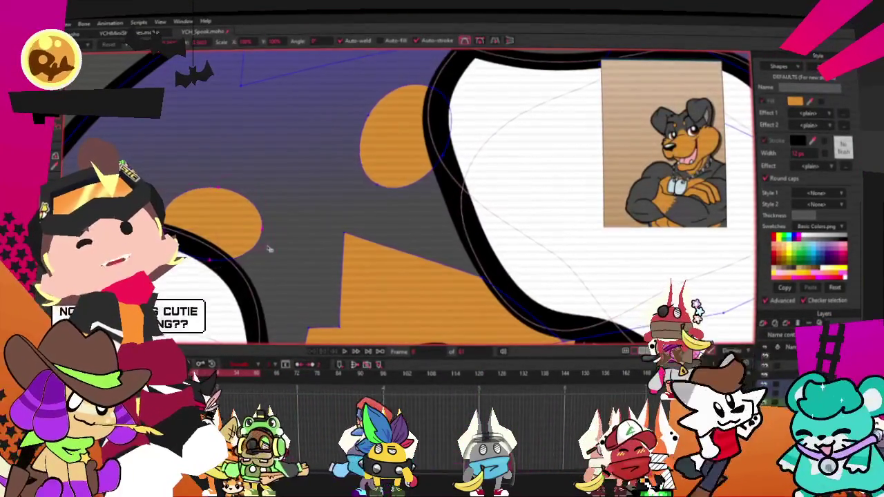
pyautogui.moveTo(244, 228); pyautogui.dragTo(255, 225)
pyautogui.click(260, 225)
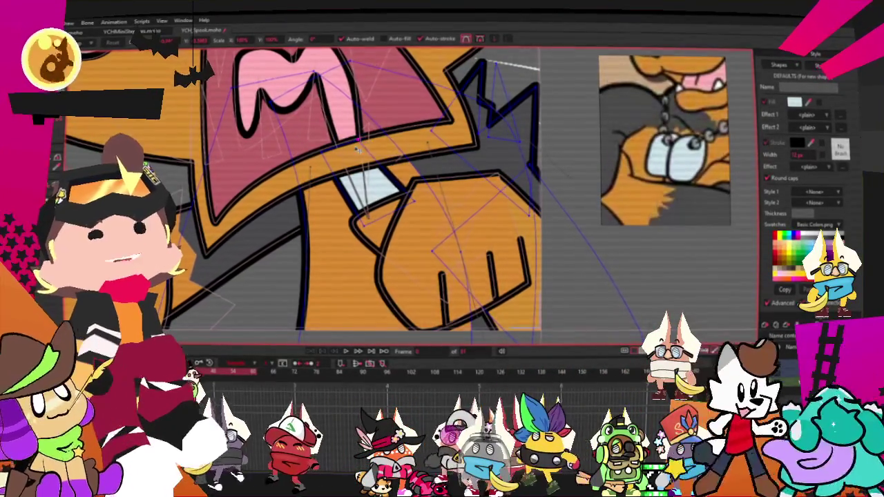
# Select the whole light-blue tag shape, move it below the chin, and deselect it.
pyautogui.scroll(3, 358, 149)
pyautogui.scroll(-2, 223, 124)
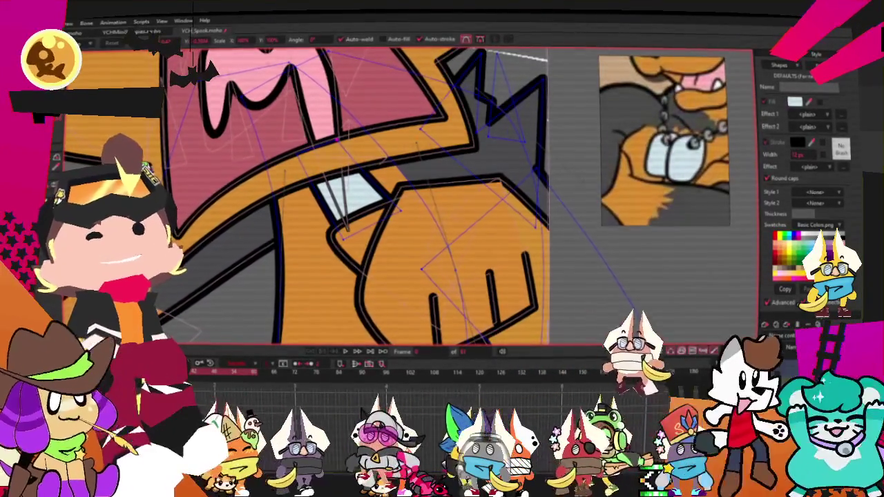
pyautogui.scroll(2, 416, 225)
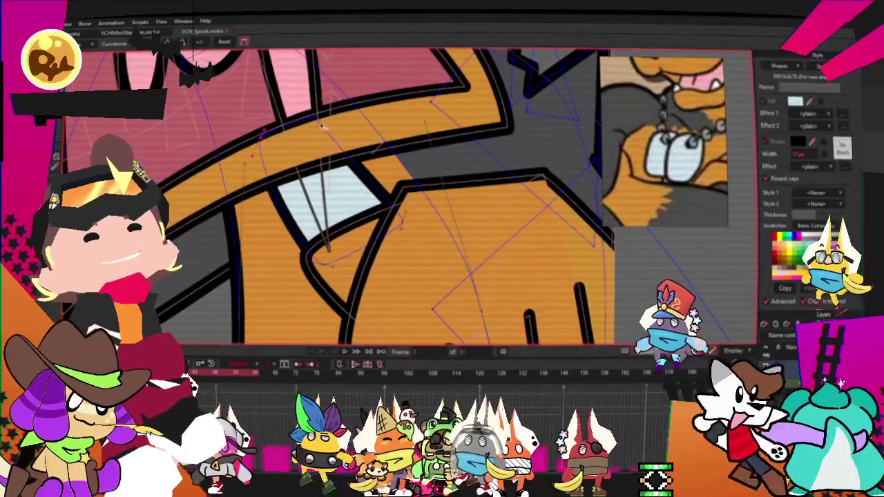
pyautogui.press('t')
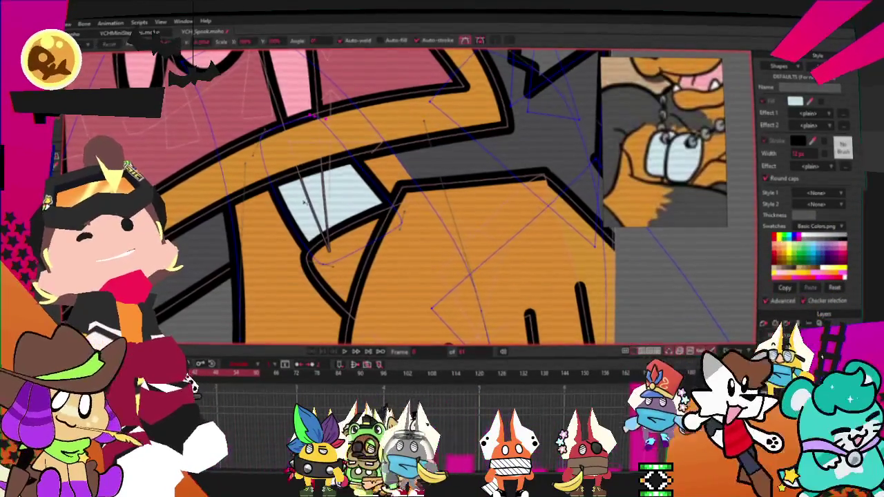
pyautogui.scroll(1, 321, 272)
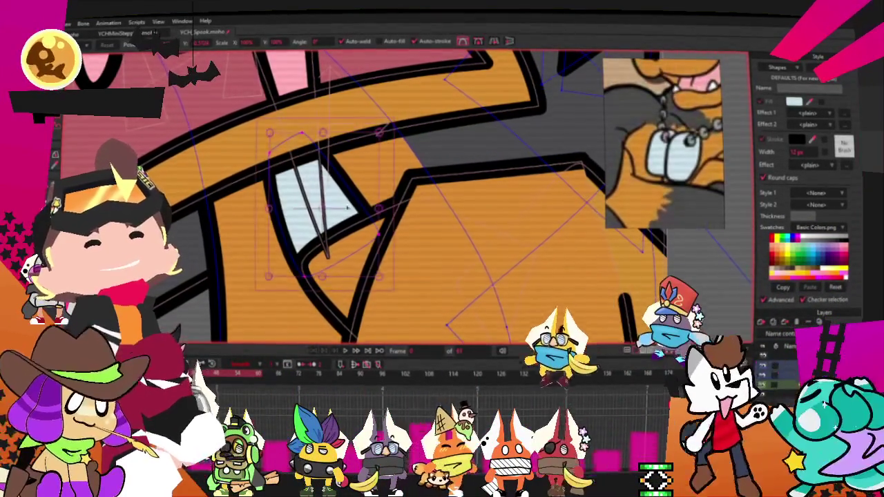
pyautogui.scroll(1, 332, 254)
pyautogui.doubleClick(332, 254)
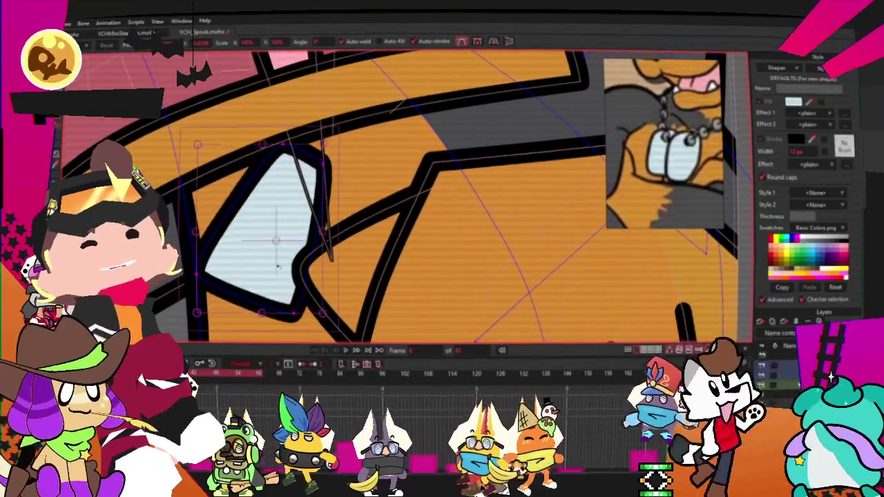
pyautogui.moveTo(286, 272); pyautogui.dragTo(219, 259)
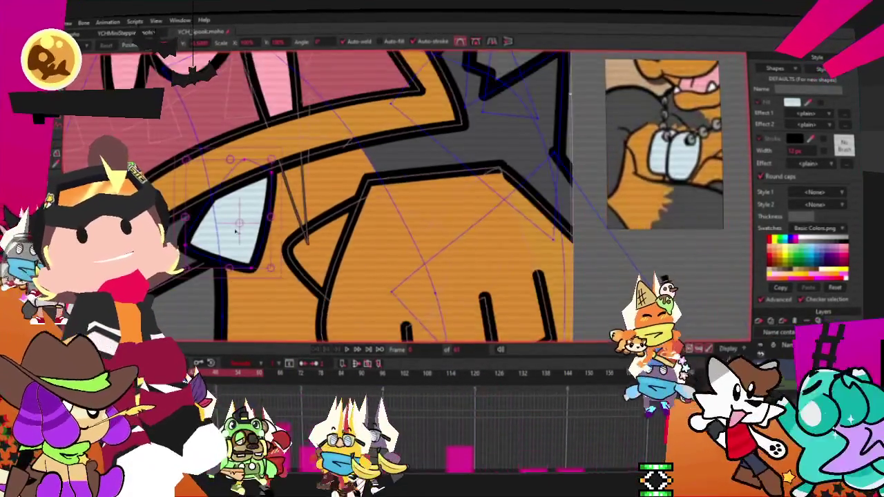
pyautogui.moveTo(219, 259)
pyautogui.mouseDown()
pyautogui.moveTo(368, 275)
pyautogui.moveTo(379, 290)
pyautogui.mouseUp()
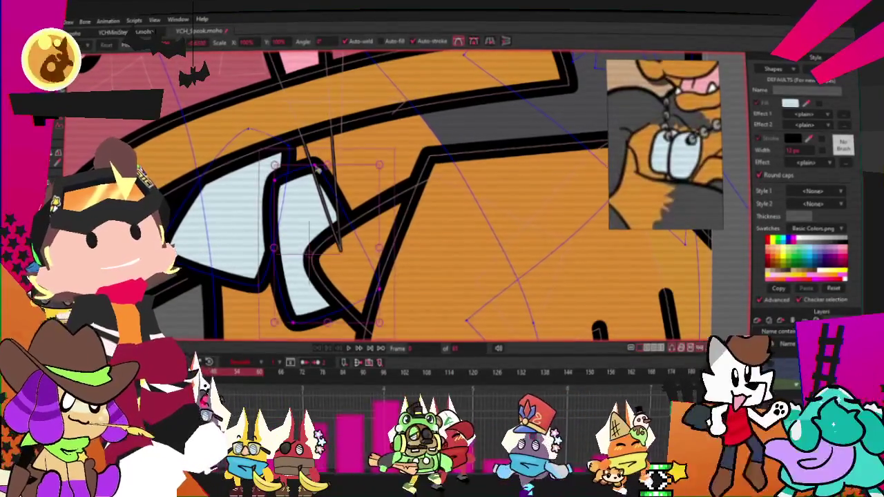
pyautogui.click(319, 168)
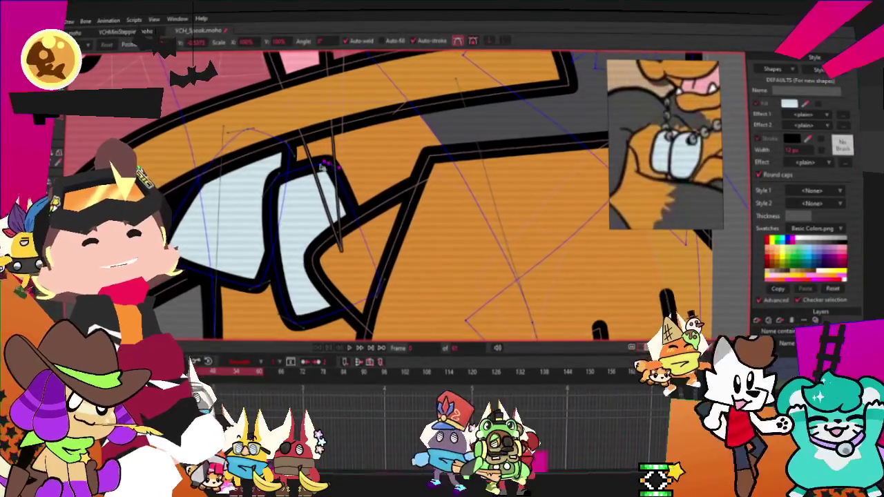
# Inspect the two tags below the chin and return to the Select Shape tool.
pyautogui.scroll(2, 327, 166)
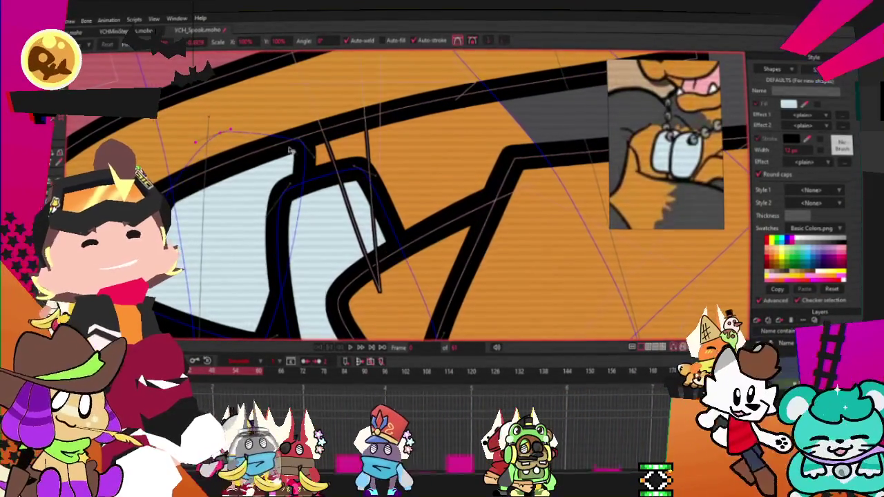
pyautogui.scroll(-2, 302, 179)
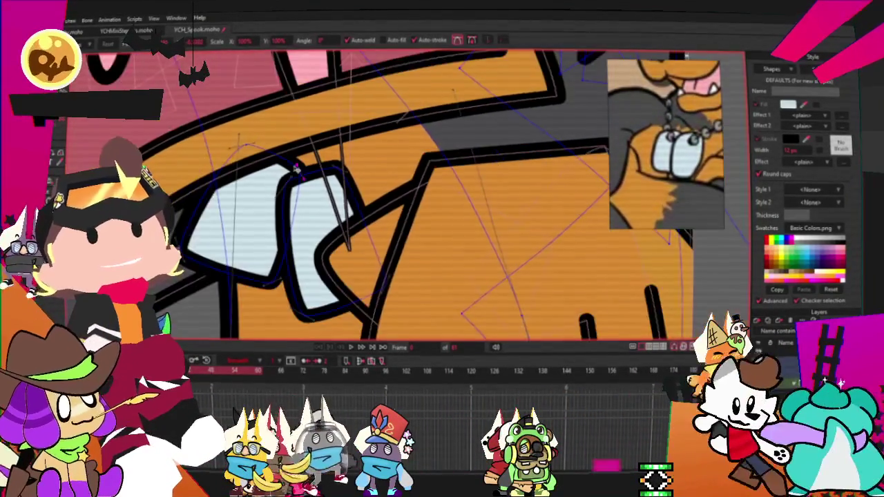
pyautogui.scroll(2, 299, 168)
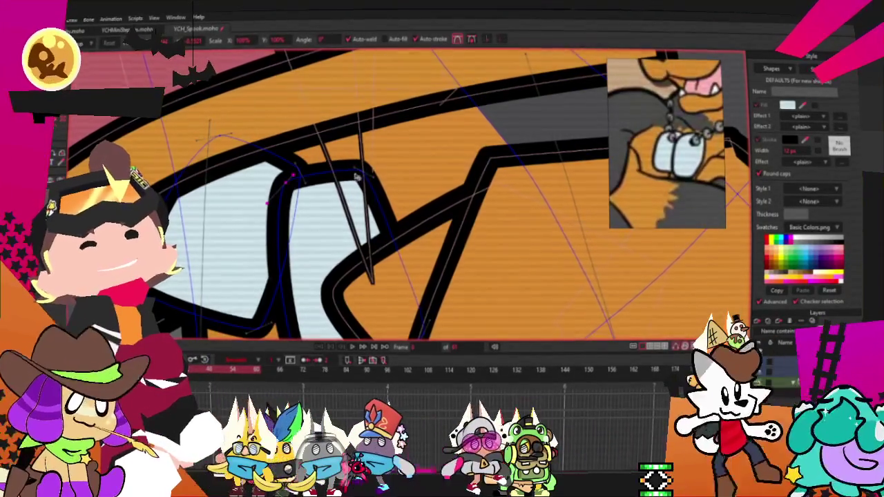
pyautogui.scroll(-2, 362, 174)
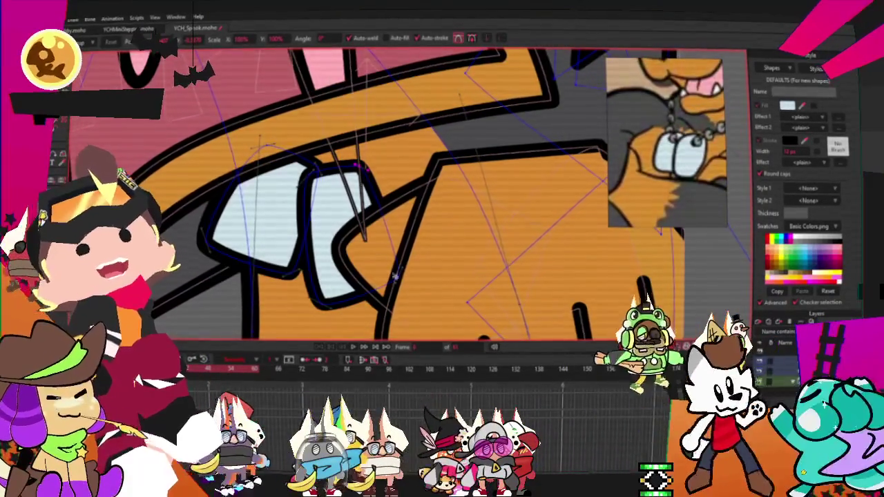
pyautogui.scroll(1, 309, 298)
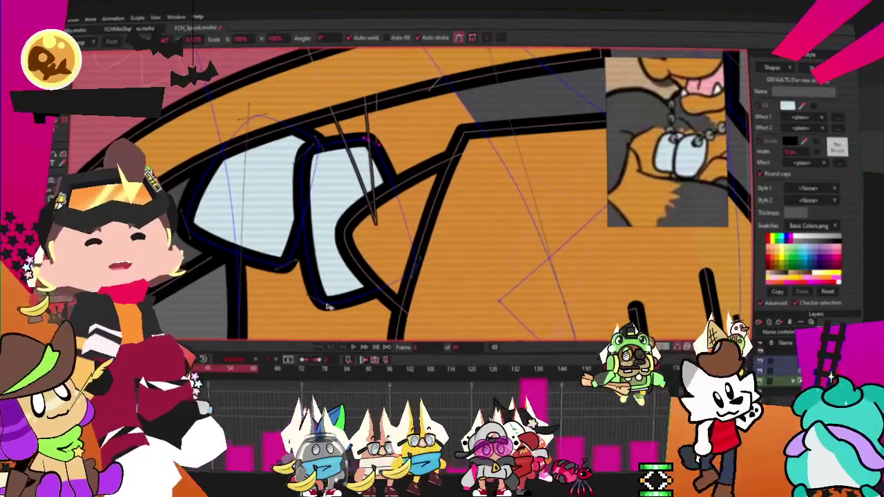
pyautogui.scroll(1, 309, 299)
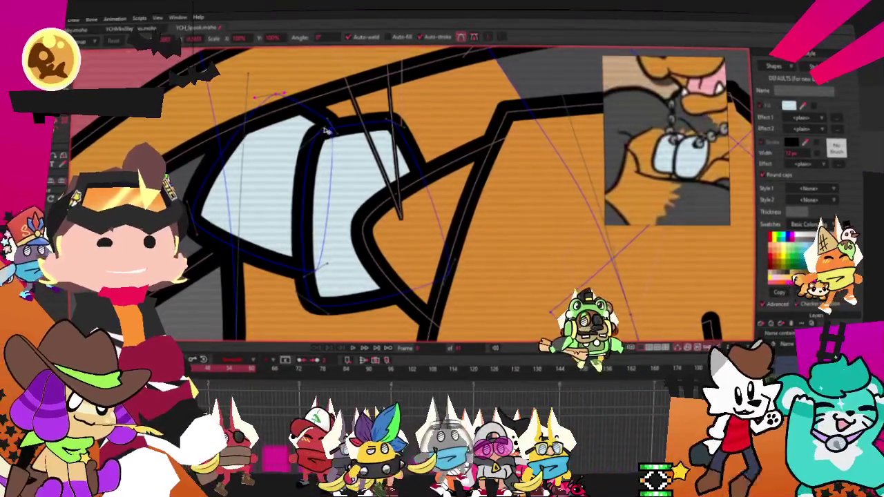
pyautogui.scroll(1, 337, 127)
pyautogui.scroll(-2, 336, 127)
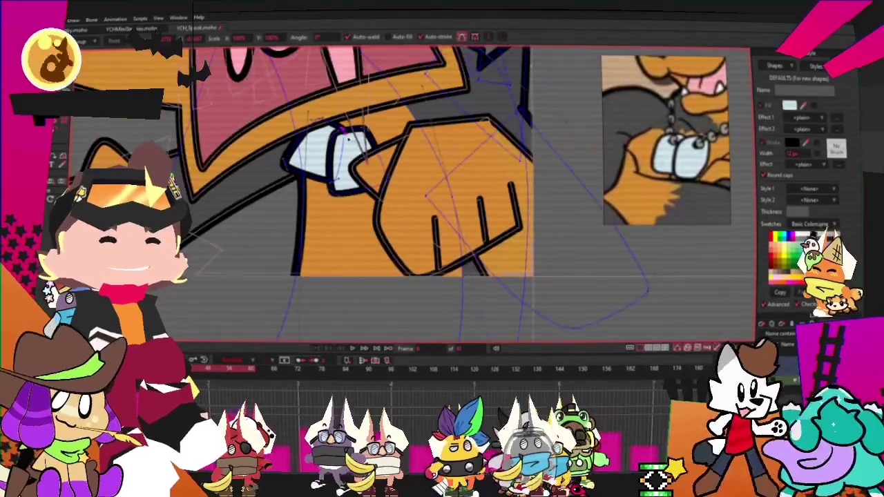
pyautogui.scroll(-1, 349, 117)
pyautogui.scroll(2, 350, 117)
pyautogui.scroll(1, 350, 117)
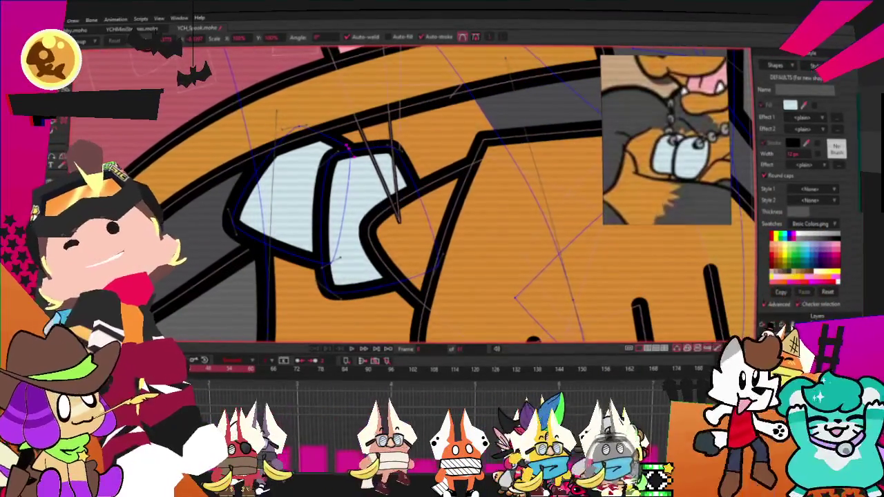
pyautogui.click(59, 131)
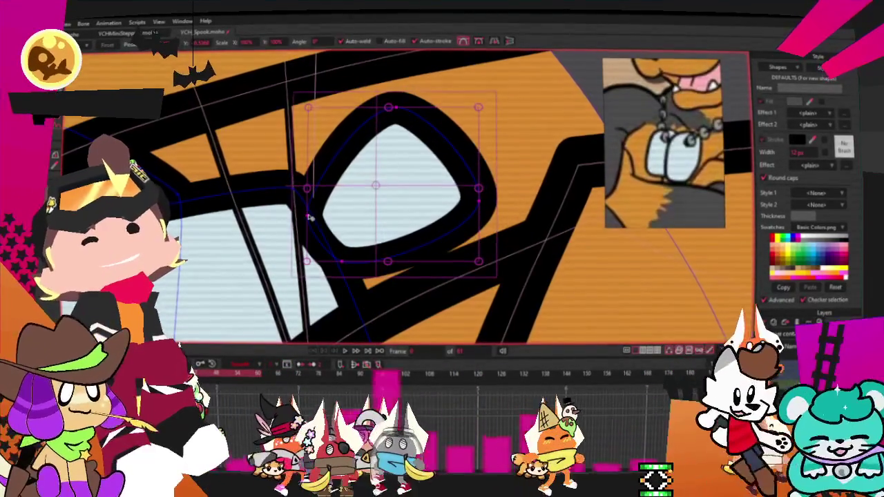
# Raise the bottom edge of the first small chain link.
pyautogui.moveTo(387, 245); pyautogui.dragTo(398, 232)
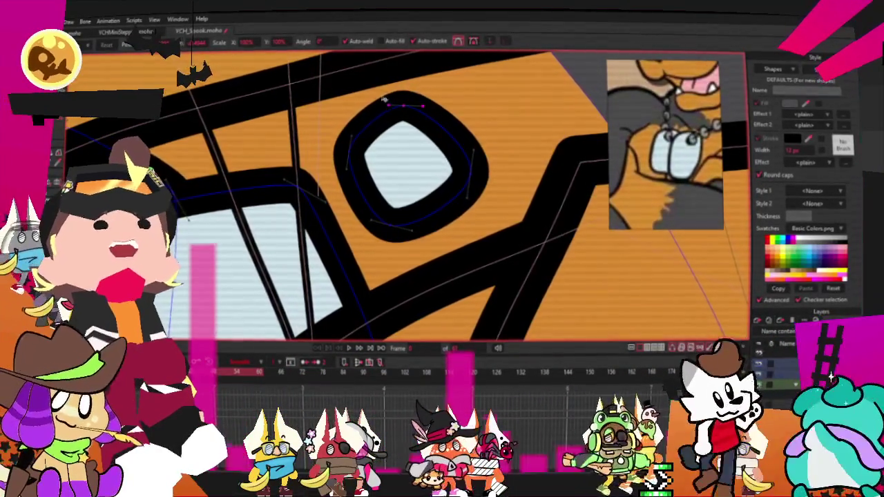
pyautogui.scroll(3, 398, 195)
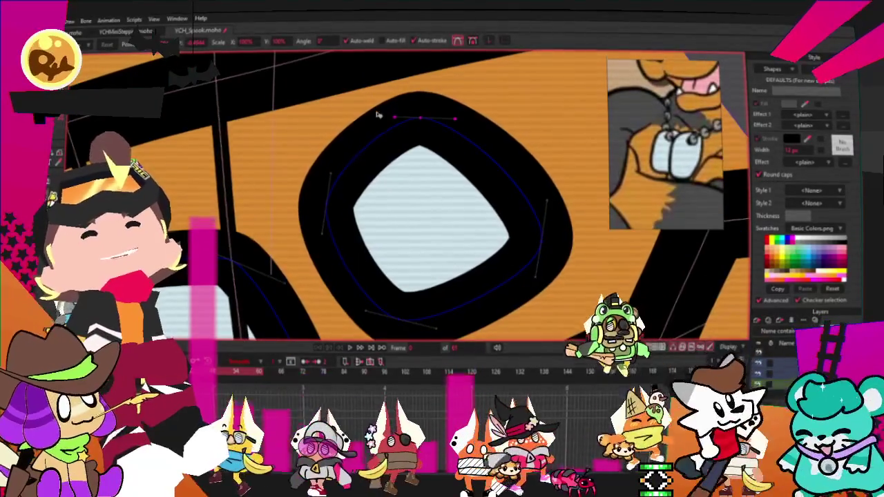
pyautogui.scroll(-3, 398, 194)
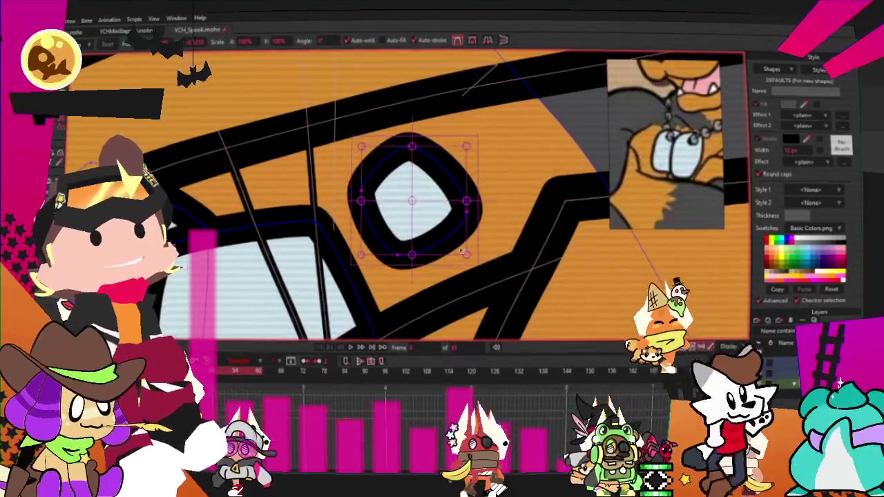
# Nudge the first link, then move the second link higher and tilt it up-right.
pyautogui.click(420, 212)
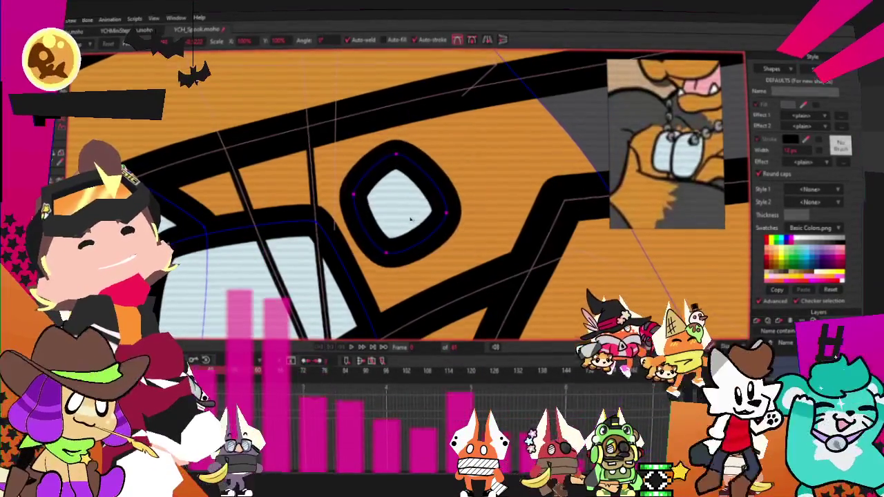
pyautogui.moveTo(411, 218); pyautogui.dragTo(414, 220)
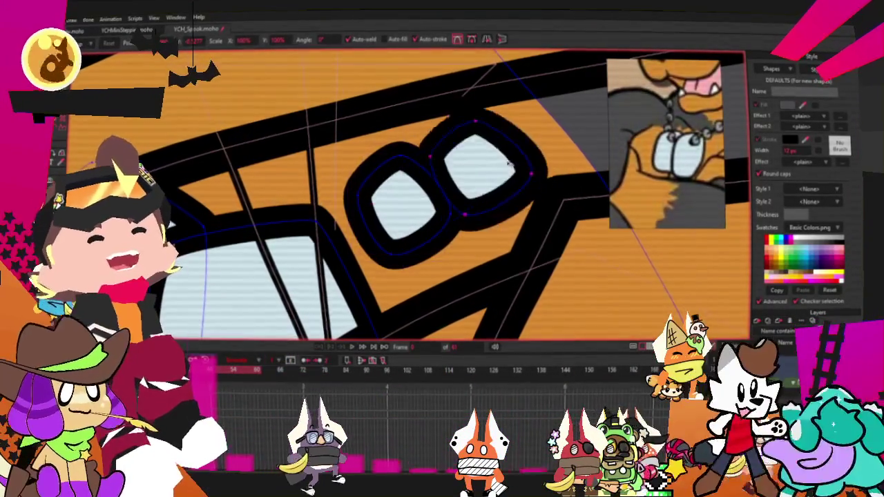
pyautogui.scroll(1, 550, 187)
pyautogui.moveTo(519, 190)
pyautogui.mouseDown()
pyautogui.moveTo(533, 160)
pyautogui.moveTo(511, 125)
pyautogui.mouseUp()
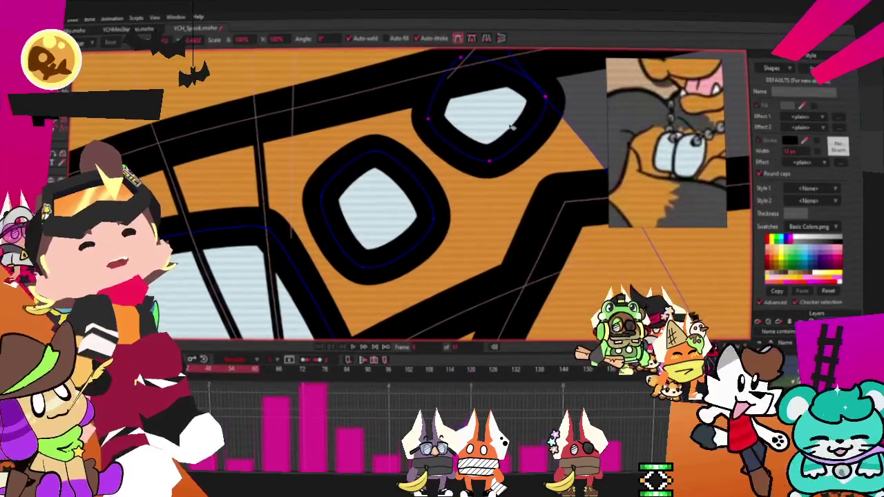
pyautogui.scroll(-2, 511, 127)
pyautogui.scroll(-2, 414, 170)
pyautogui.scroll(-2, 449, 173)
pyautogui.scroll(-2, 483, 166)
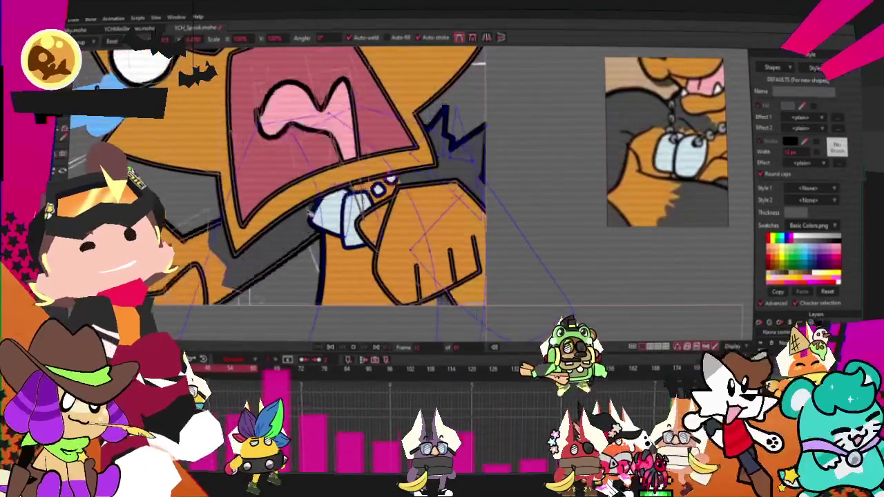
# With Transform Points active, select the collar tag's points.
pyautogui.scroll(-2, 483, 166)
pyautogui.scroll(-2, 484, 167)
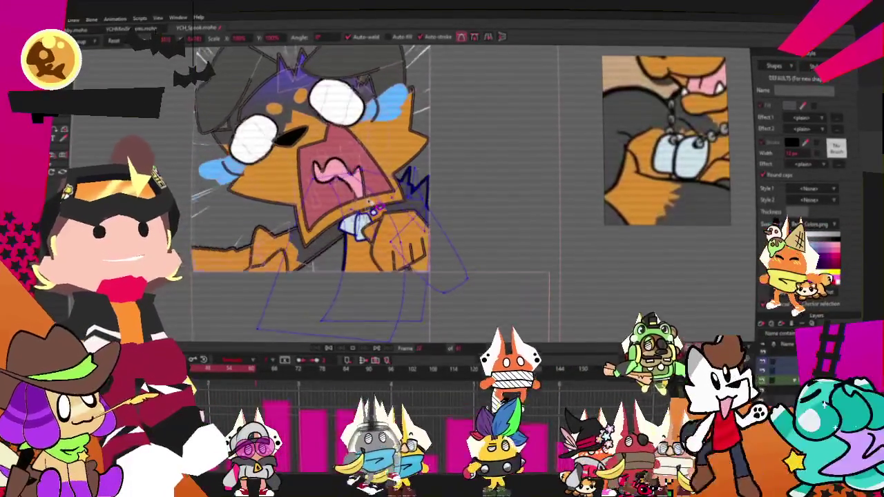
pyautogui.scroll(2, 371, 207)
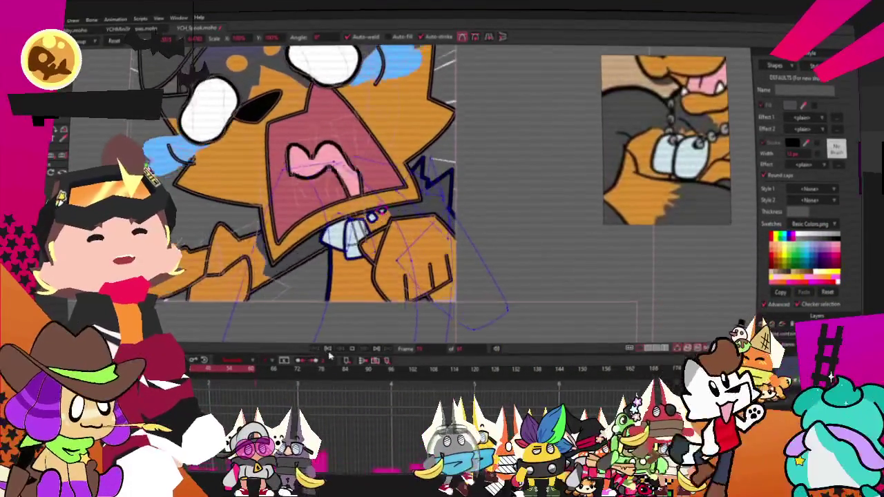
pyautogui.scroll(2, 353, 314)
pyautogui.scroll(1, 353, 314)
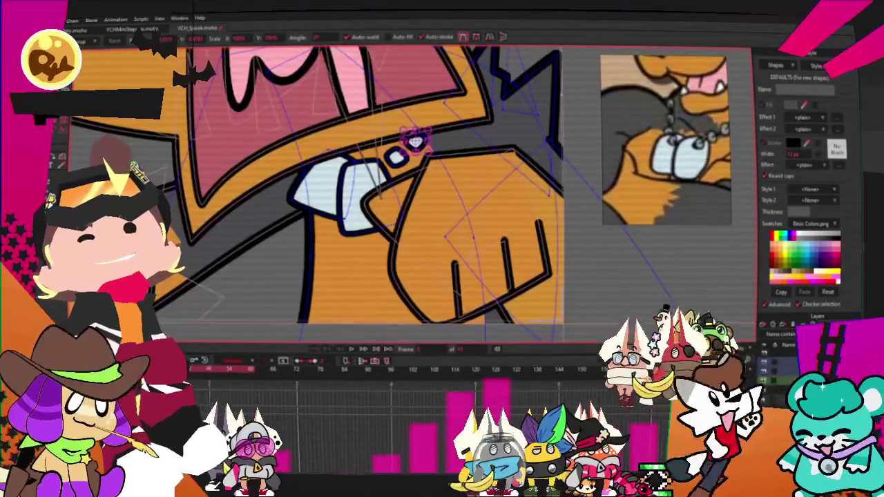
pyautogui.press('g')
pyautogui.scroll(2, 345, 138)
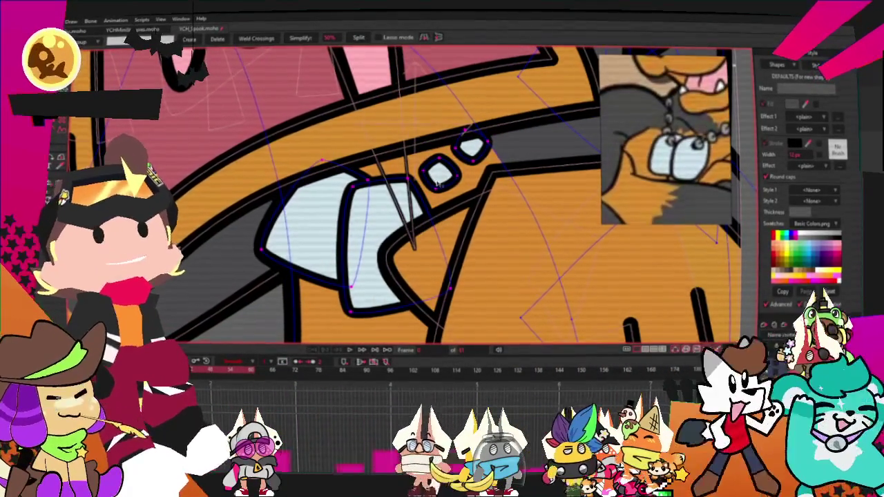
pyautogui.press('t')
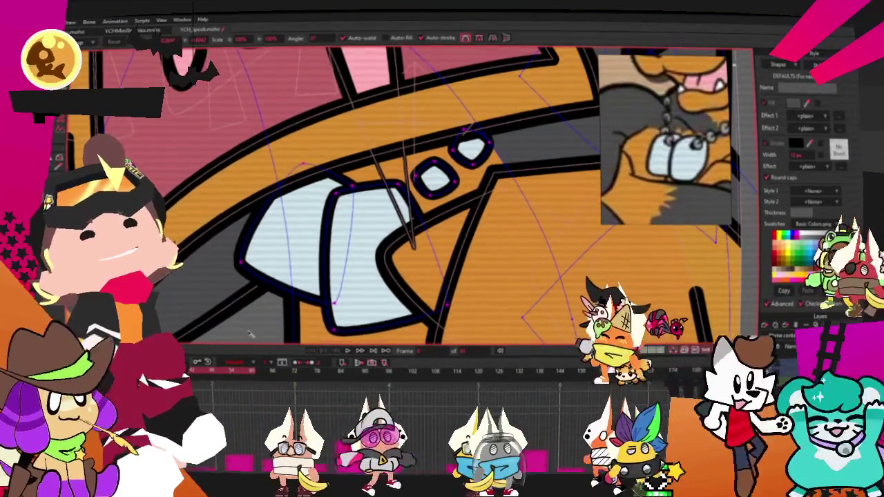
pyautogui.hotkey('ctrl', 'a')
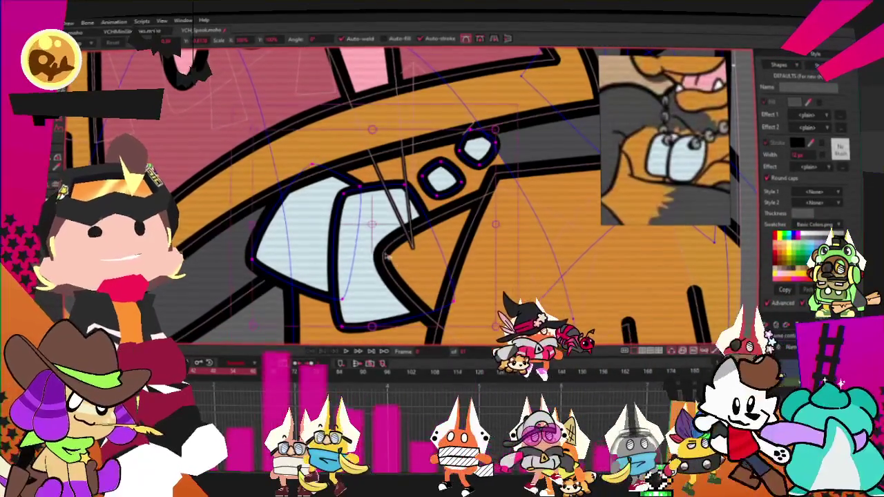
pyautogui.click(356, 253)
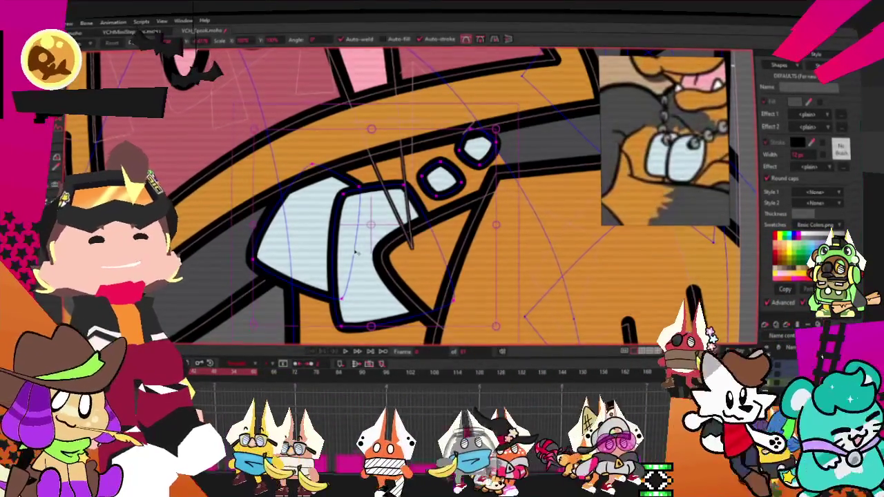
# Pull the black outline beneath the collar tag to the left, then view the enlarged reference.
pyautogui.scroll(-5, 343, 237)
pyautogui.scroll(3, 338, 231)
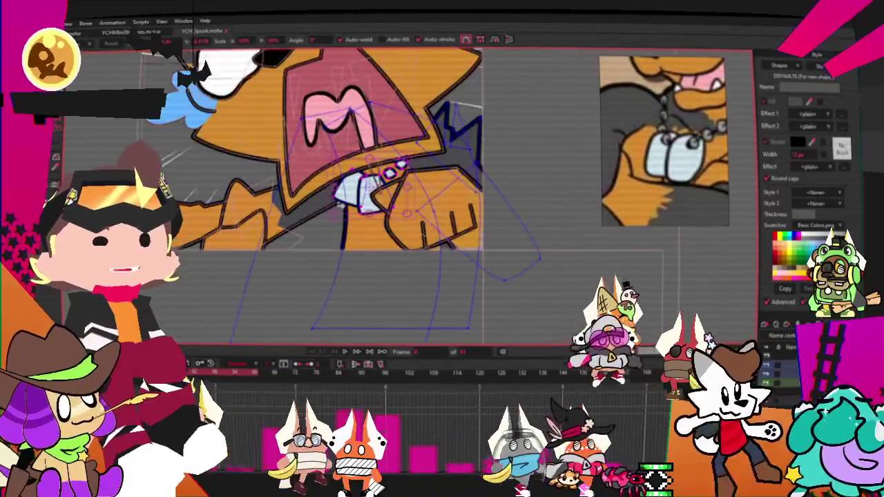
pyautogui.scroll(2, 332, 225)
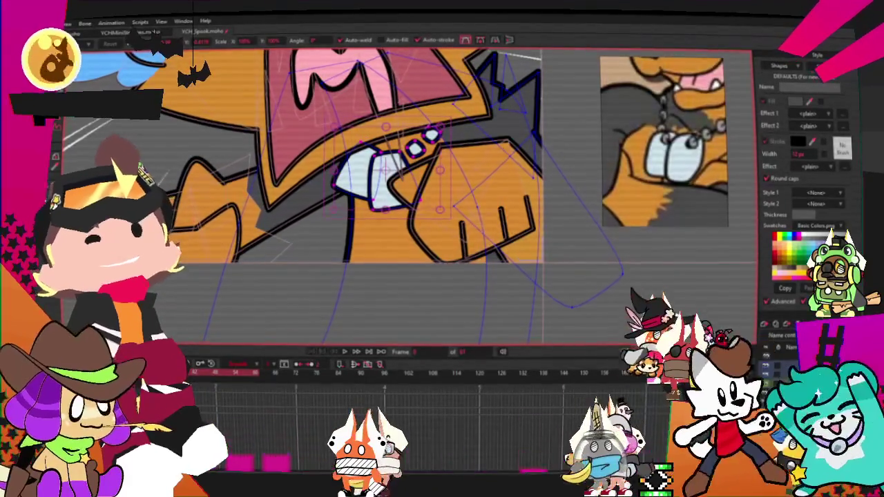
pyautogui.scroll(2, 366, 239)
pyautogui.scroll(2, 366, 239)
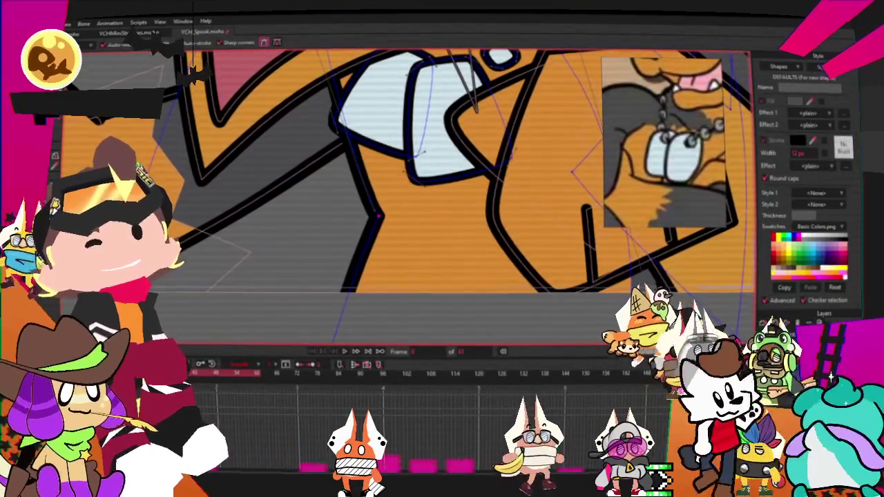
pyautogui.scroll(-3, 373, 207)
pyautogui.scroll(1, 345, 241)
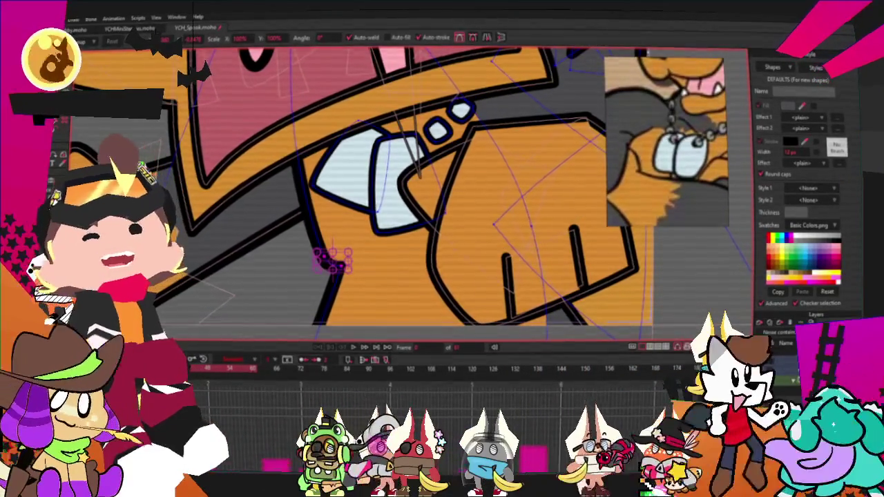
pyautogui.scroll(2, 386, 285)
pyautogui.moveTo(352, 283); pyautogui.dragTo(332, 302)
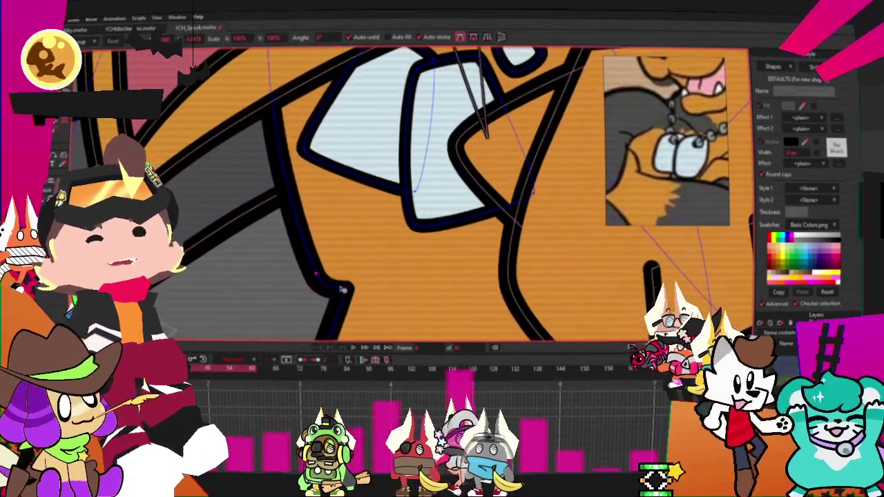
pyautogui.scroll(-3, 332, 302)
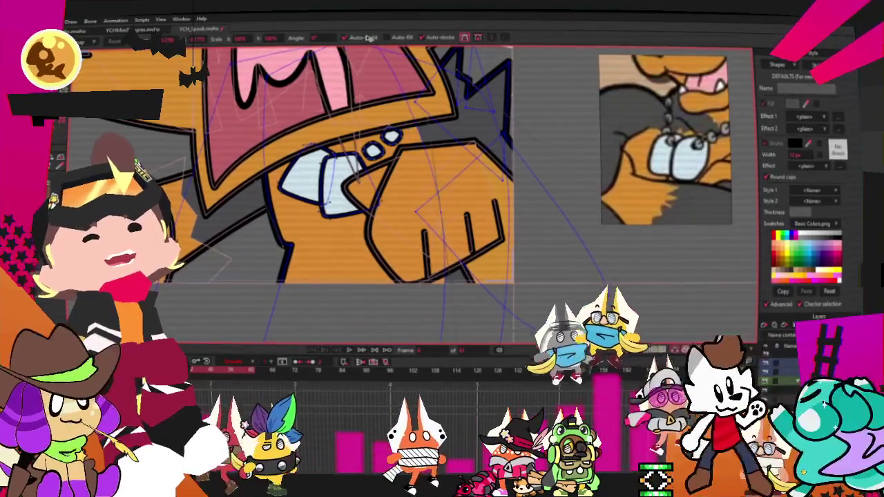
pyautogui.scroll(-1, 289, 80)
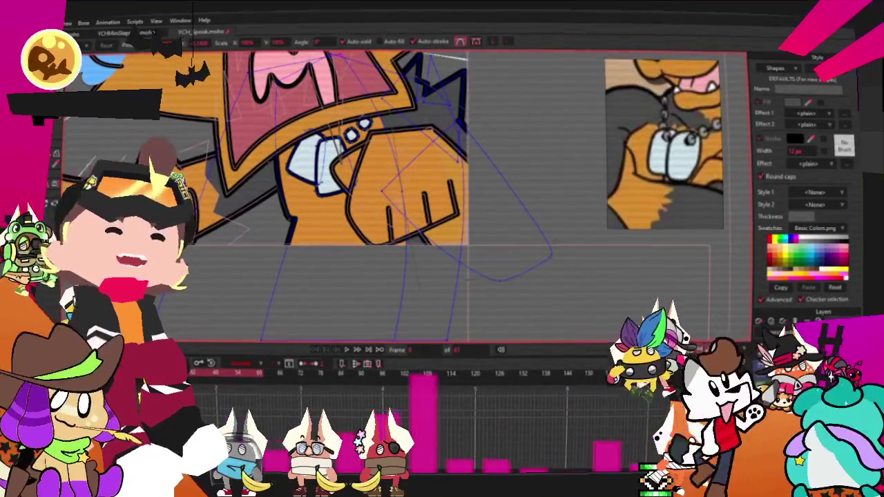
pyautogui.hotkey('alt', 'Tab')
# Close the enlarged reference and show the full-body character sheet beside the canvas.
pyautogui.press('Escape')
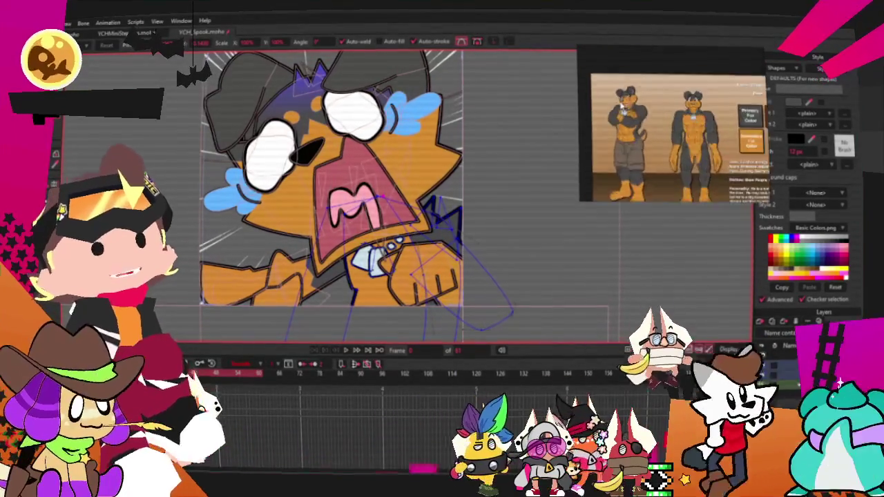
pyautogui.scroll(-2, 356, 292)
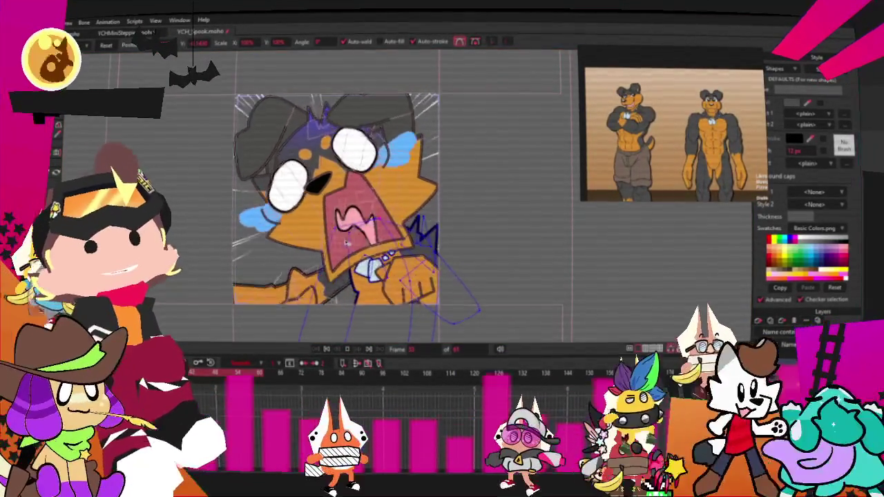
# Play the timeline to preview the face and raised fist moving across frames.
pyautogui.scroll(2, 305, 221)
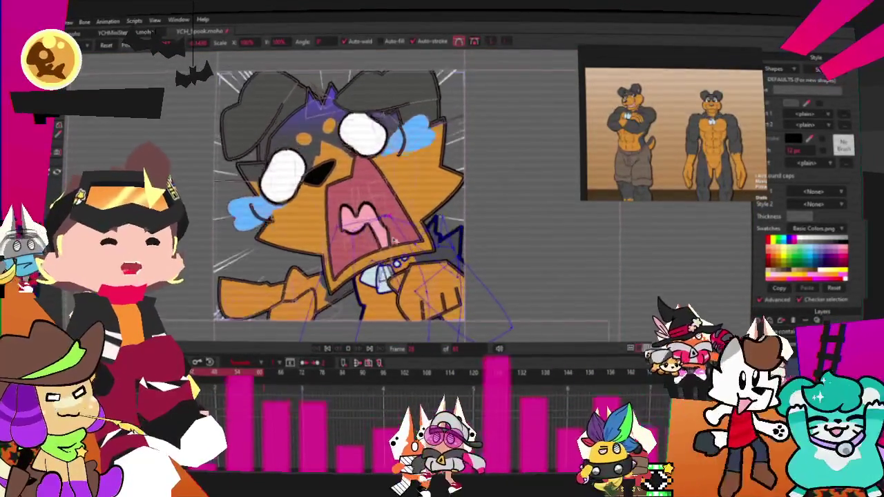
pyautogui.scroll(-2, 305, 222)
pyautogui.scroll(2, 366, 221)
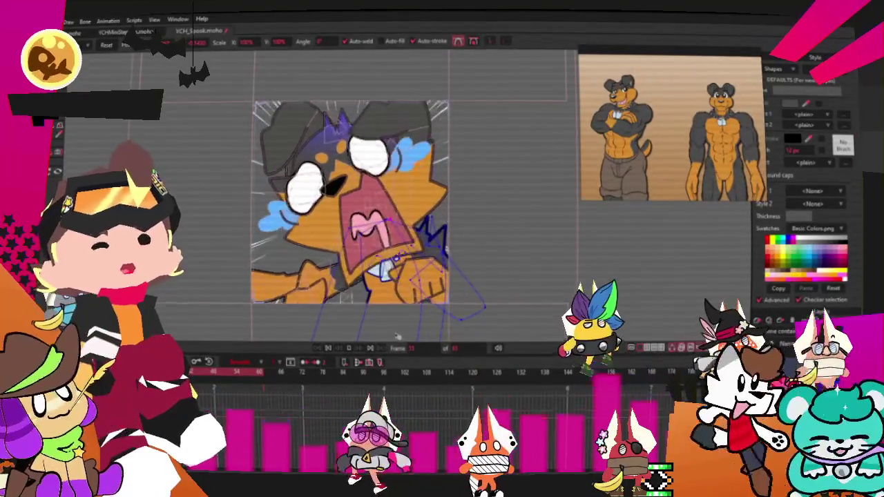
pyautogui.scroll(-2, 366, 221)
pyautogui.click(327, 348)
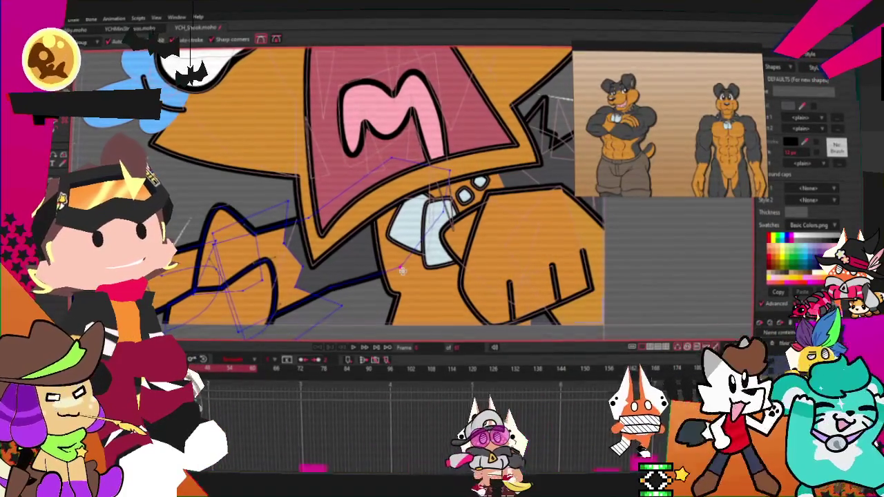
pyautogui.press('c')
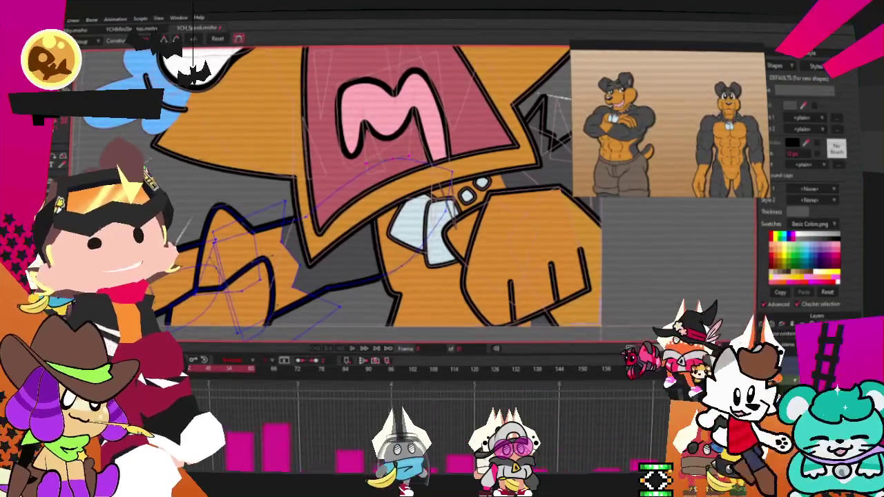
pyautogui.scroll(2, 259, 250)
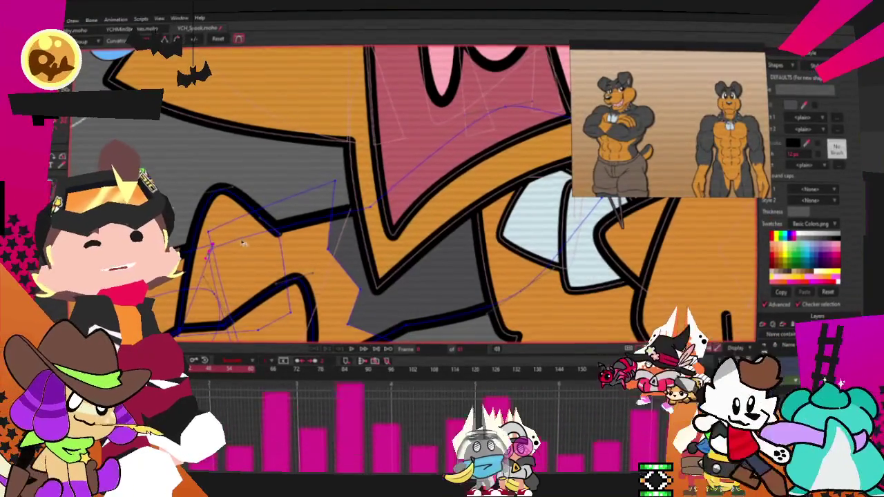
pyautogui.scroll(-3, 272, 299)
pyautogui.scroll(3, 272, 300)
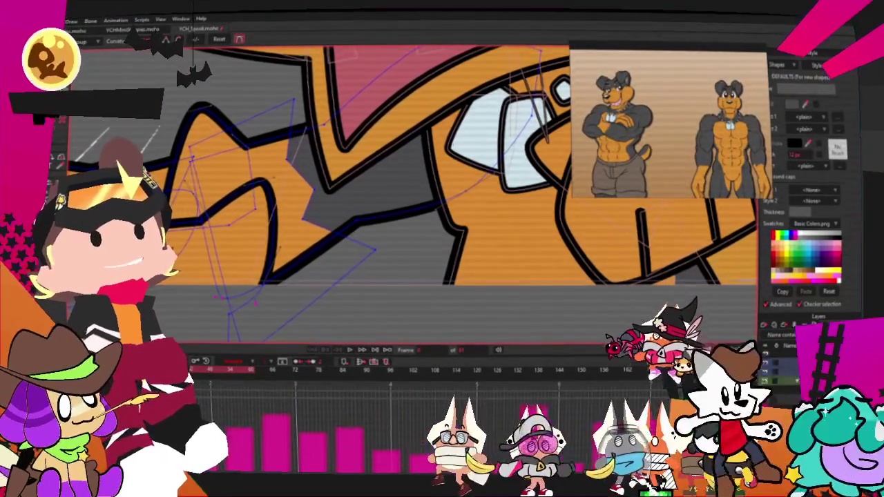
pyautogui.scroll(-1, 374, 195)
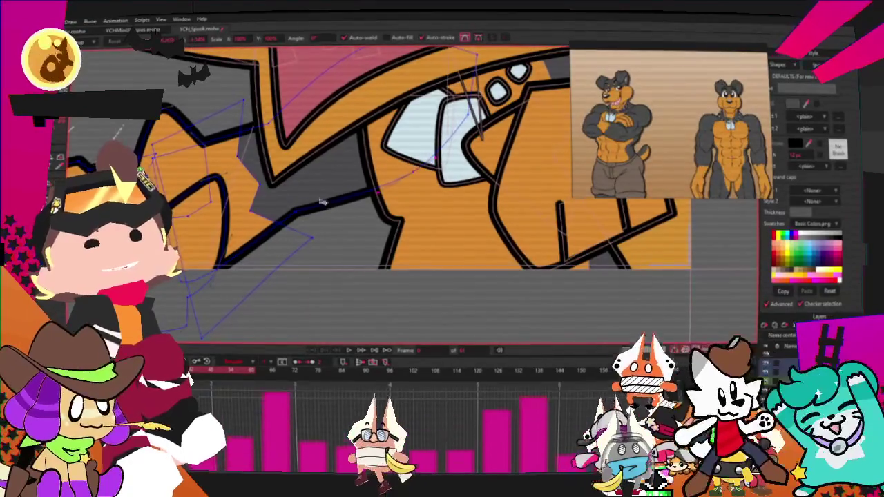
pyautogui.scroll(-1, 314, 221)
pyautogui.scroll(-1, 324, 242)
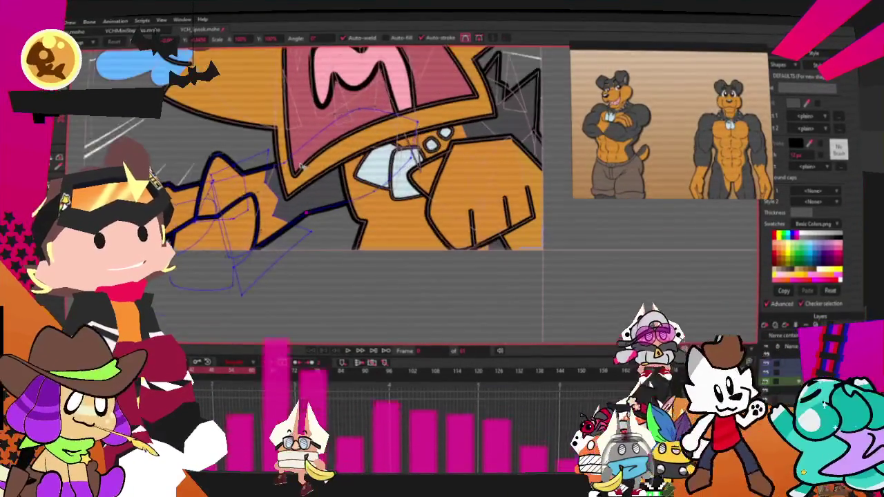
pyautogui.scroll(-1, 334, 265)
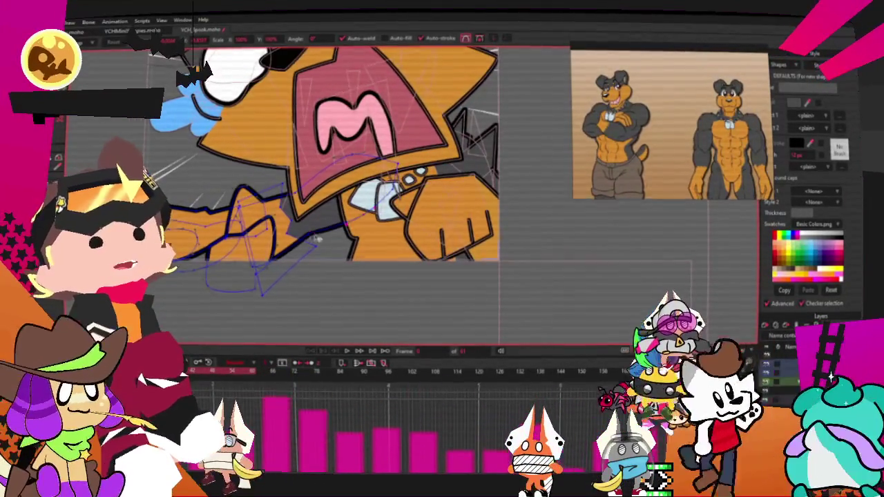
pyautogui.scroll(1, 314, 230)
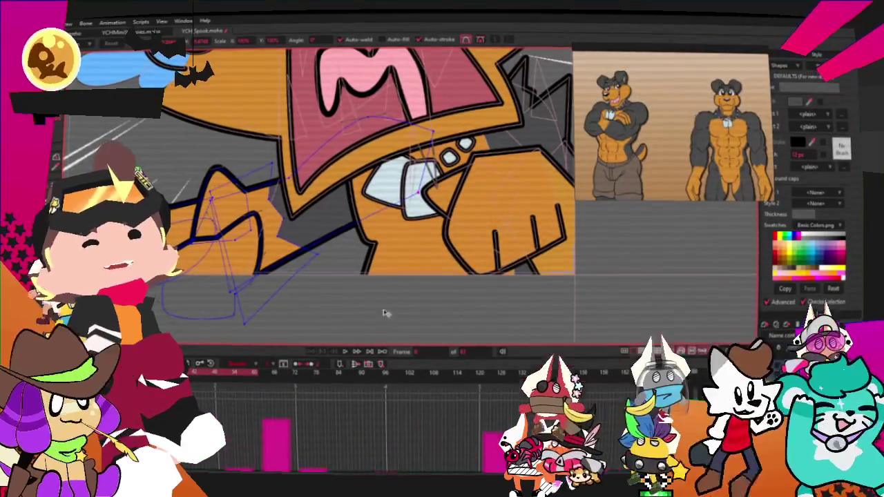
pyautogui.scroll(-1, 385, 265)
pyautogui.scroll(-1, 385, 264)
pyautogui.scroll(-1, 386, 264)
pyautogui.scroll(2, 385, 264)
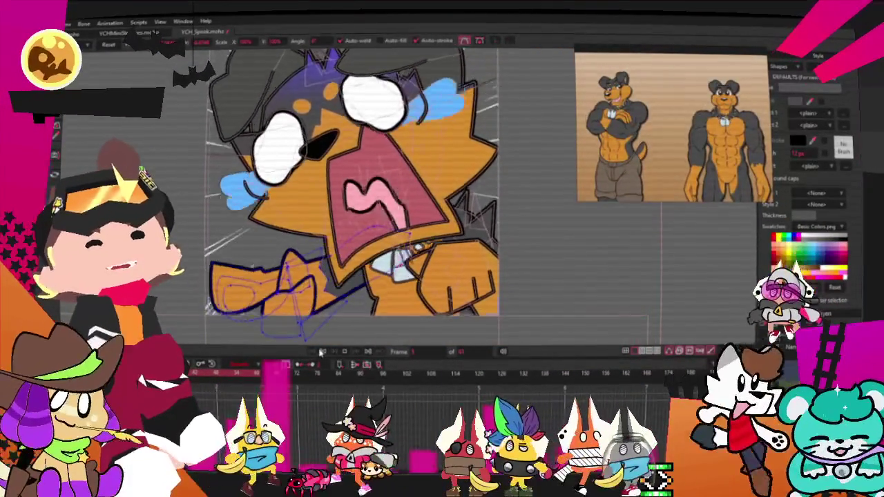
pyautogui.scroll(2, 388, 333)
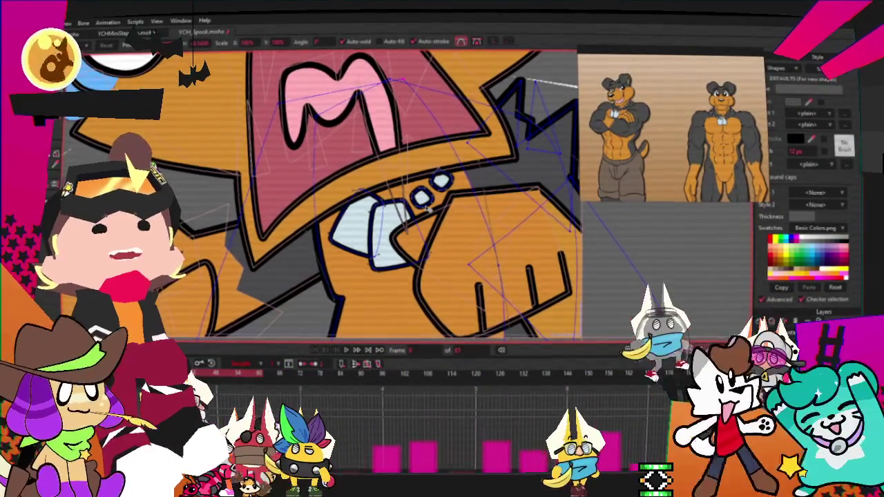
pyautogui.scroll(-2, 368, 179)
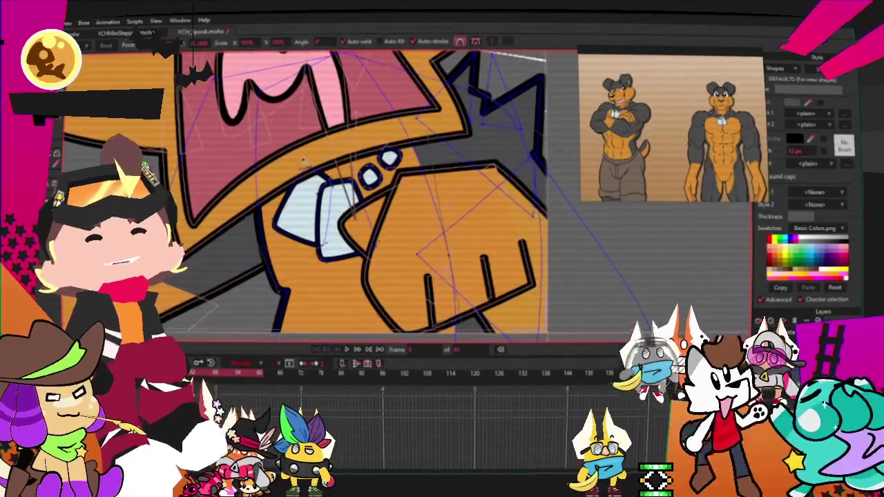
pyautogui.scroll(1, 260, 136)
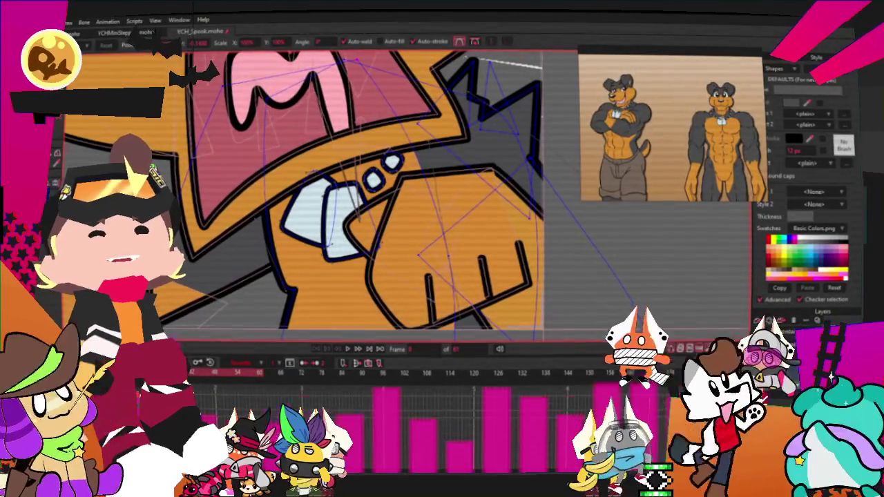
pyautogui.scroll(2, 316, 338)
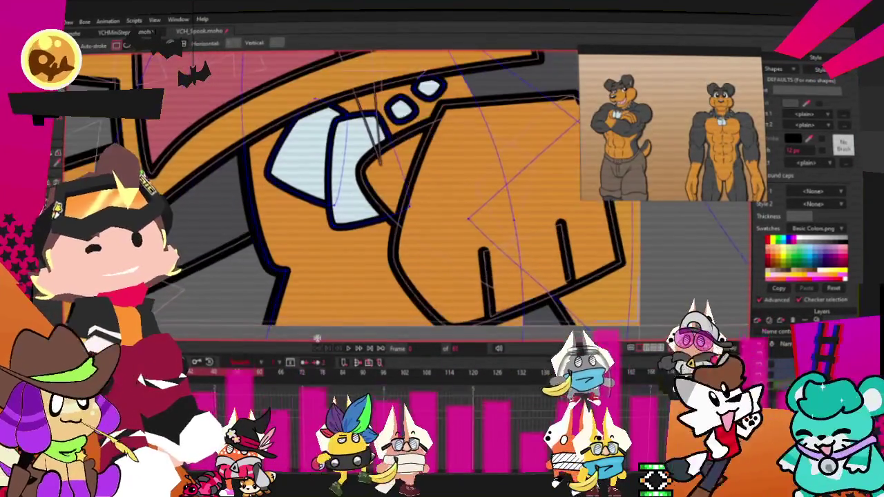
pyautogui.moveTo(283, 267); pyautogui.dragTo(440, 294)
# Move the lower-left point right and flatten the lower black curve upward.
pyautogui.scroll(1, 362, 262)
pyautogui.press('a')
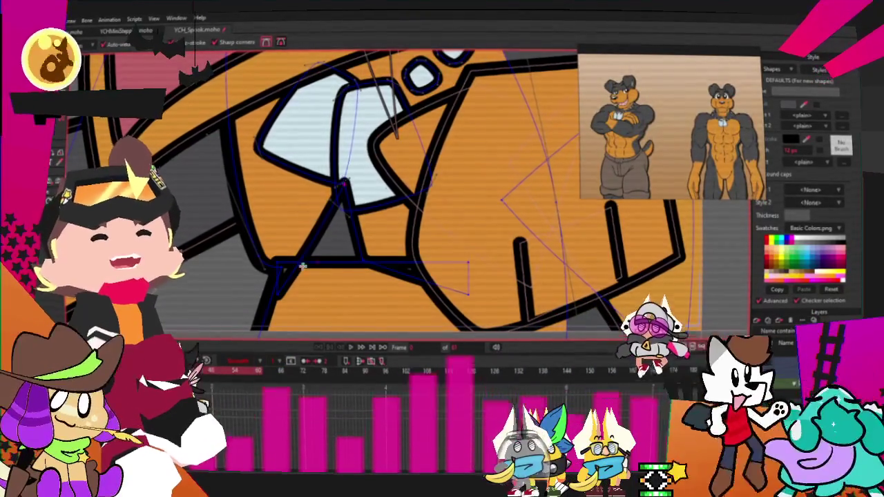
pyautogui.press('t')
pyautogui.scroll(1, 264, 271)
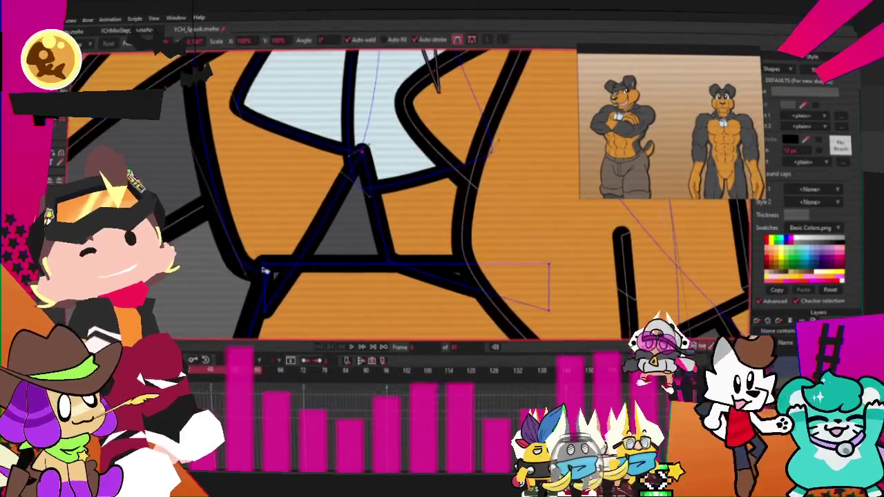
pyautogui.moveTo(275, 314); pyautogui.dragTo(388, 281)
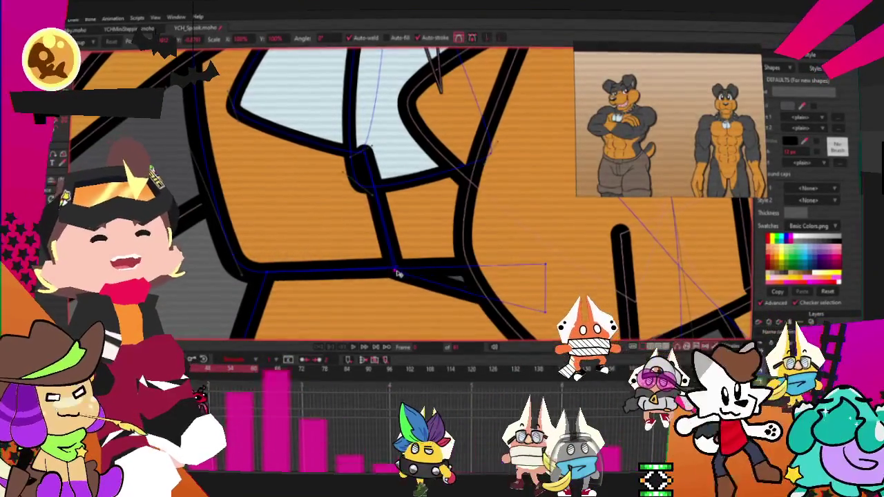
pyautogui.moveTo(478, 293); pyautogui.dragTo(477, 276)
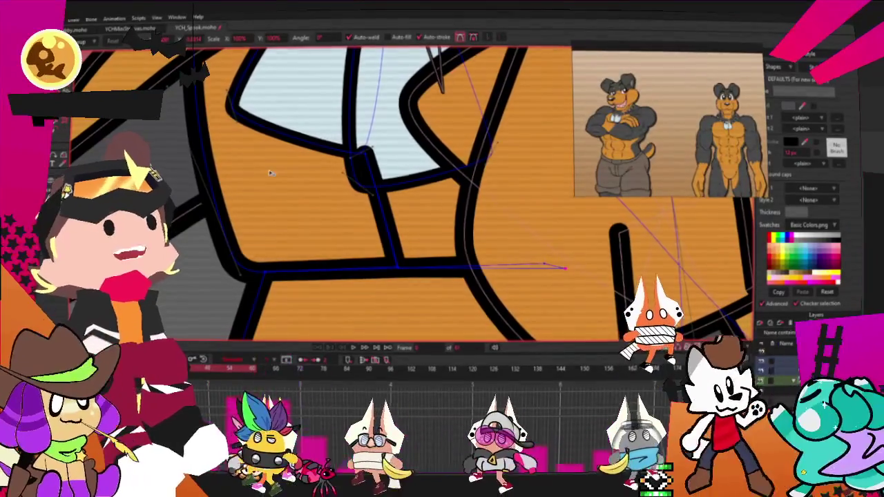
# Adjust curvature to reshape the stroke and pull the V-shaped stroke's bottom down-right.
pyautogui.press('c')
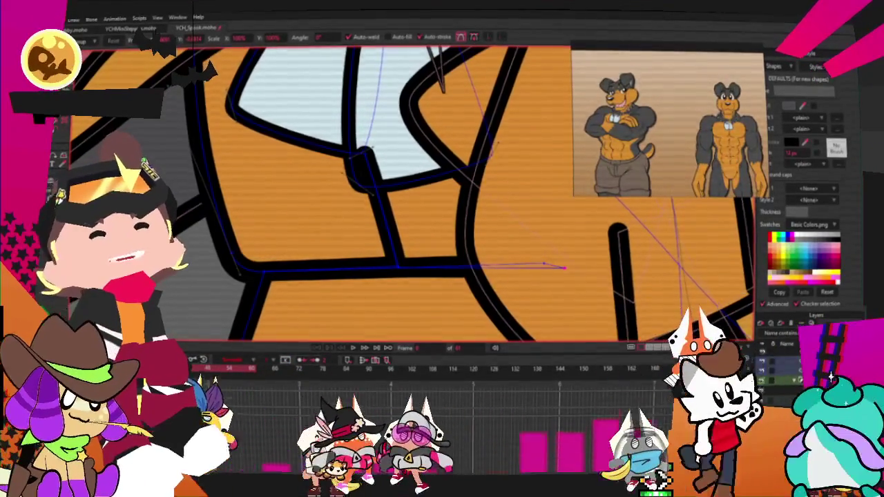
pyautogui.scroll(2, 301, 313)
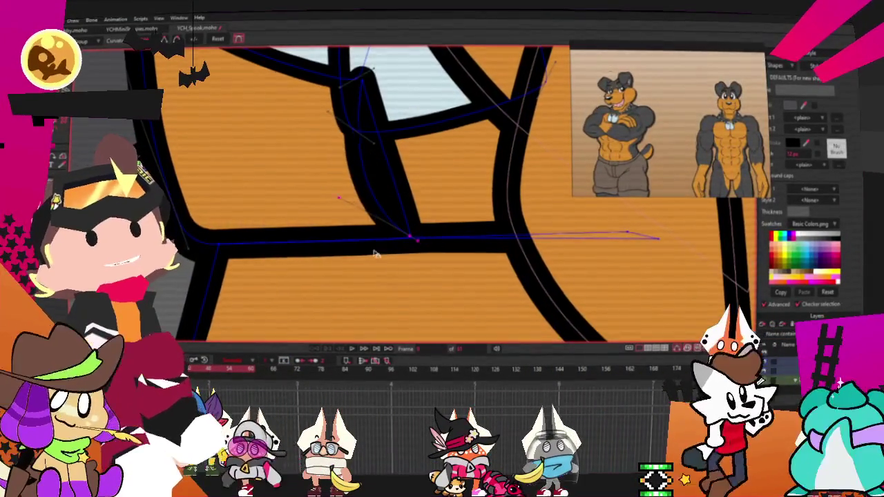
pyautogui.scroll(2, 412, 238)
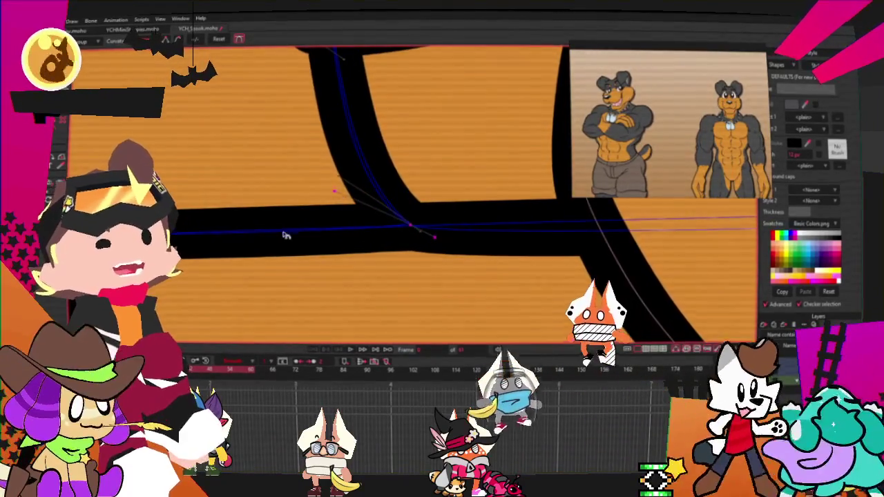
pyautogui.scroll(-3, 340, 197)
pyautogui.moveTo(317, 240); pyautogui.dragTo(546, 229)
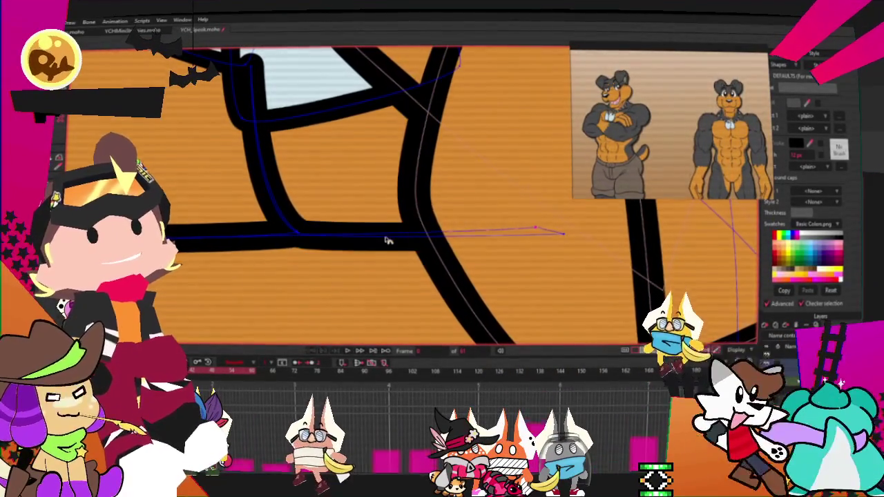
pyautogui.scroll(-3, 387, 240)
pyautogui.scroll(3, 414, 262)
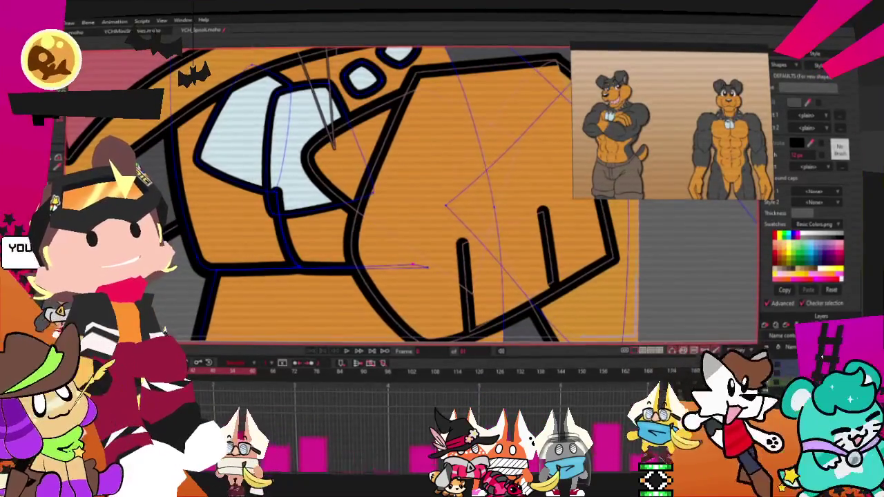
pyautogui.scroll(2, 336, 249)
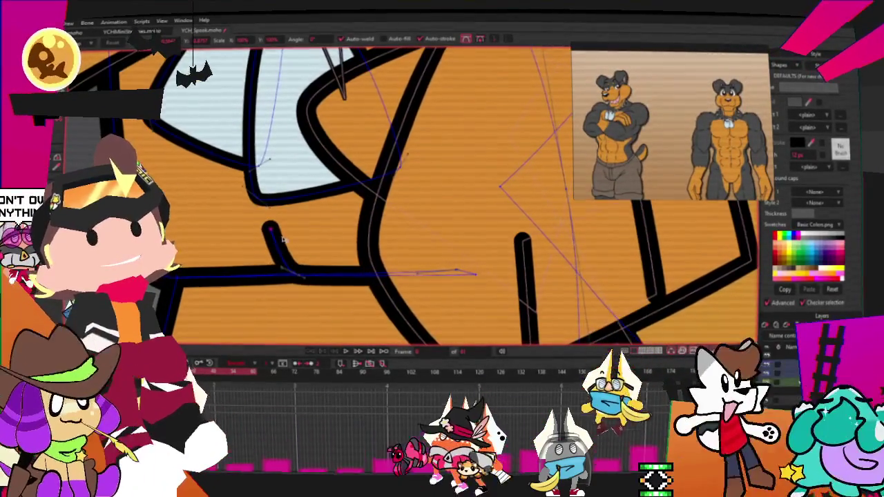
pyautogui.scroll(2, 293, 285)
pyautogui.moveTo(293, 285); pyautogui.dragTo(335, 319)
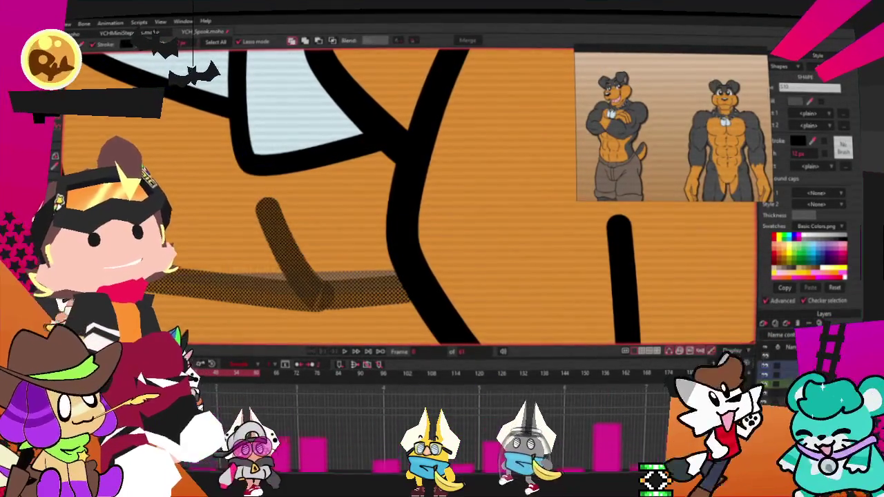
pyautogui.scroll(-2, 337, 219)
pyautogui.scroll(-3, 293, 239)
pyautogui.scroll(2, 414, 173)
pyautogui.scroll(2, 502, 88)
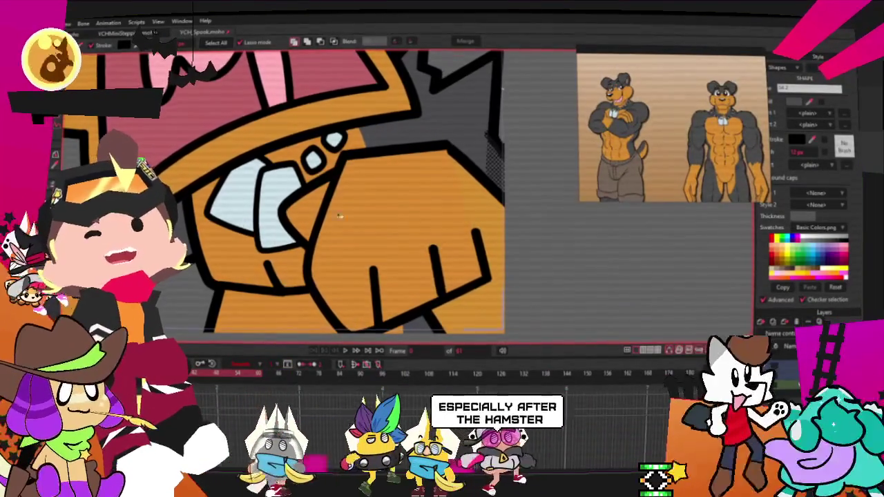
# Join the stroke's top end to the outline above it.
pyautogui.press('t')
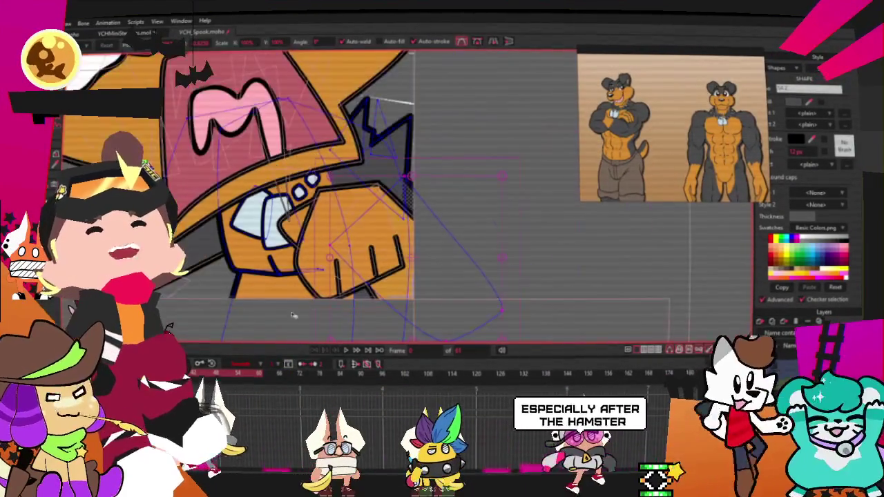
pyautogui.scroll(2, 282, 286)
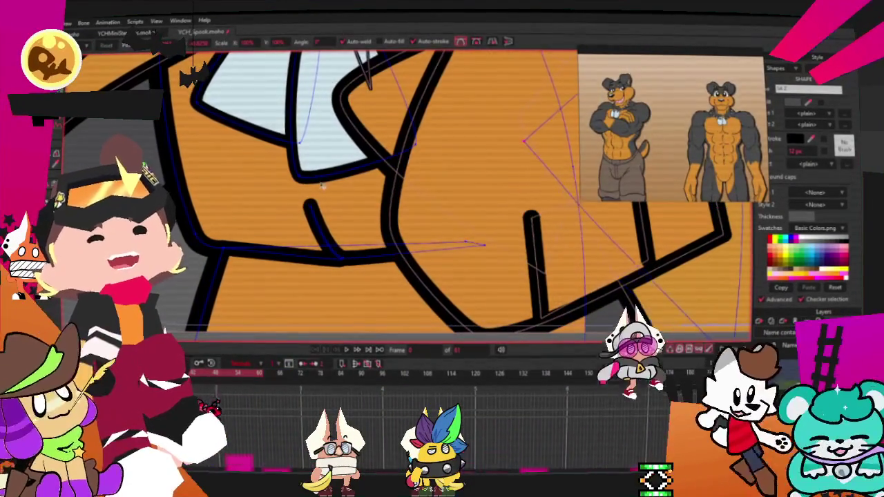
pyautogui.scroll(-2, 300, 228)
pyautogui.scroll(-2, 290, 249)
pyautogui.scroll(2, 290, 250)
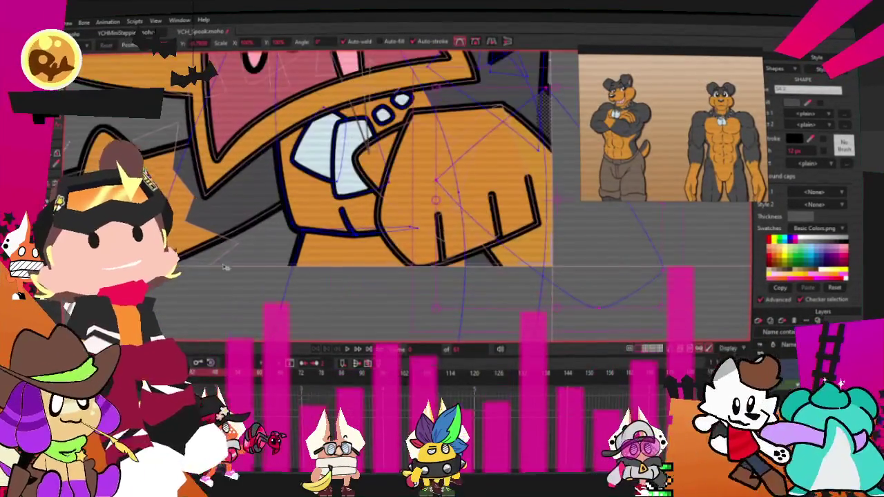
pyautogui.scroll(2, 346, 216)
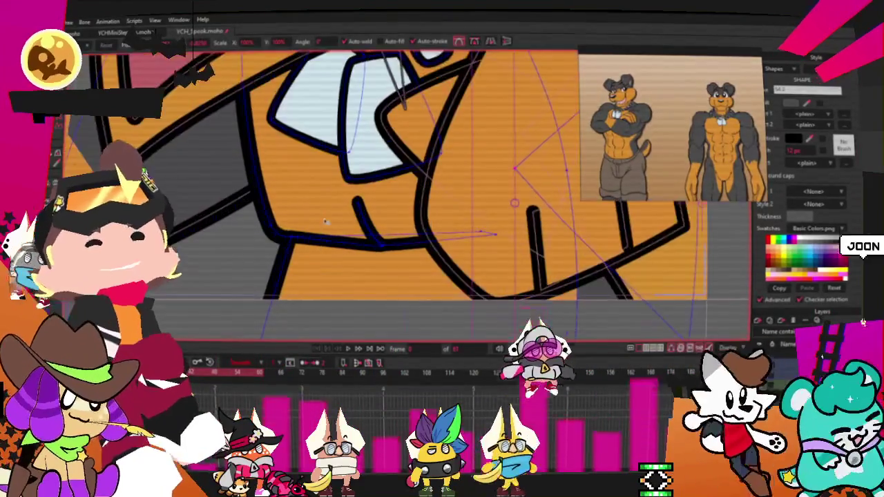
pyautogui.scroll(2, 346, 216)
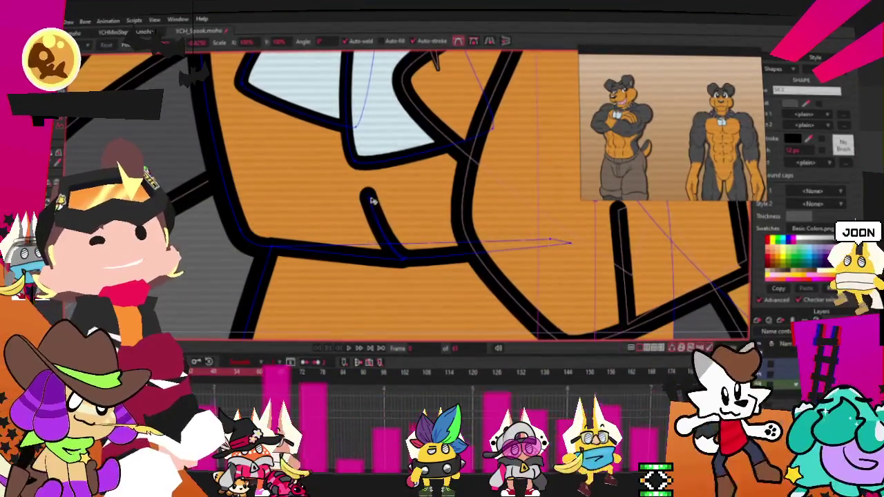
pyautogui.moveTo(370, 199); pyautogui.dragTo(378, 166)
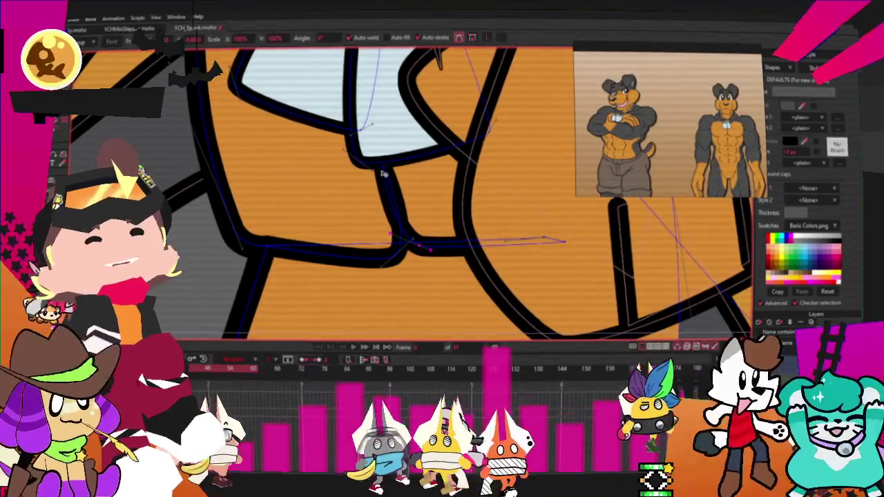
# Pull the curve point under the nose slightly up and to the right.
pyautogui.press('x')
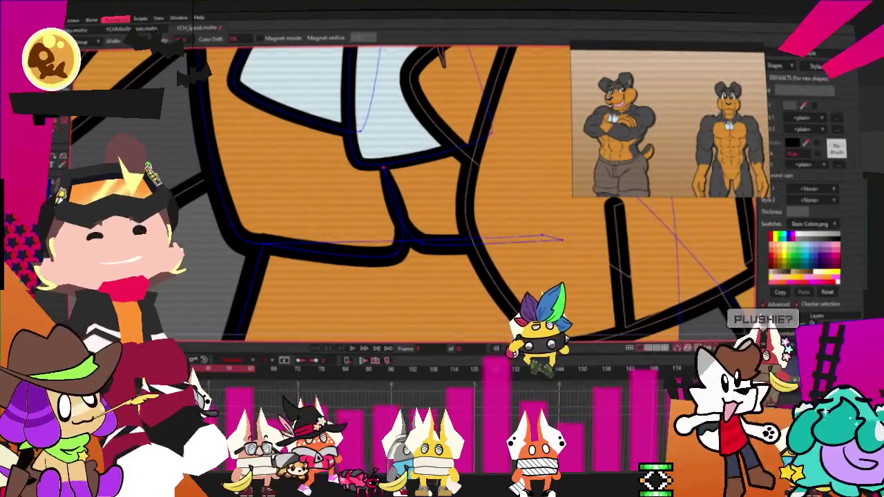
pyautogui.press('t')
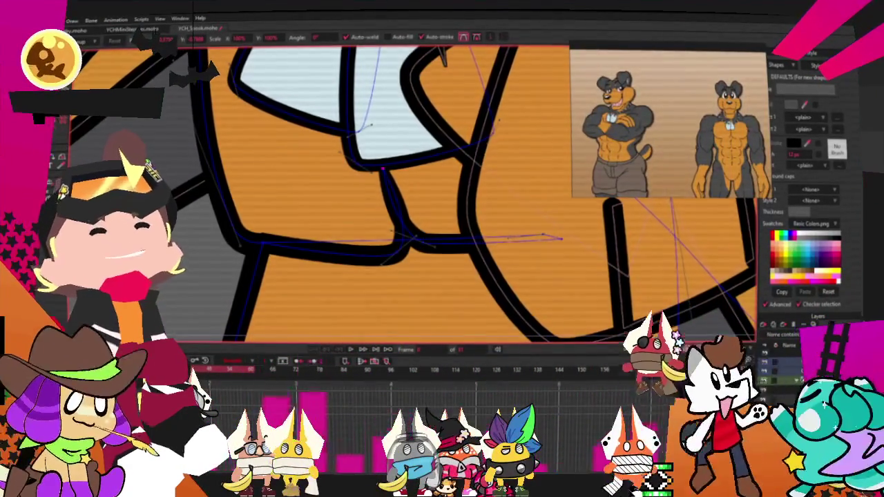
pyautogui.scroll(1, 419, 263)
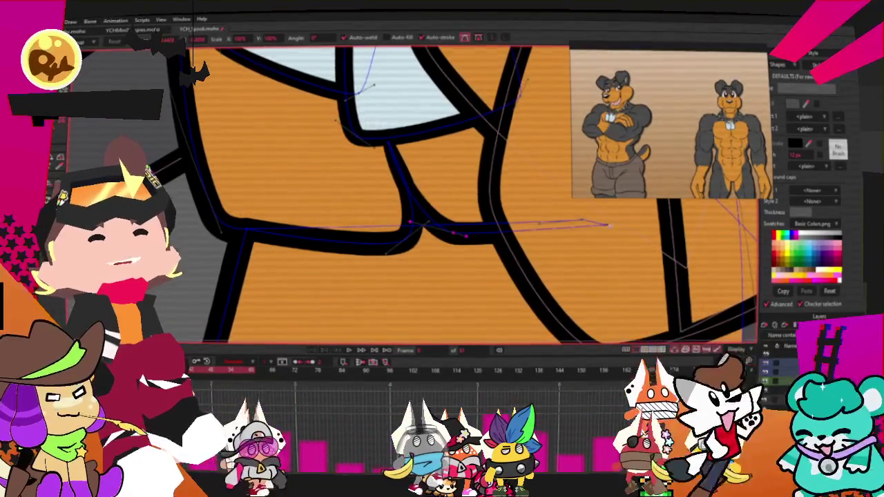
pyautogui.moveTo(583, 227); pyautogui.dragTo(639, 216)
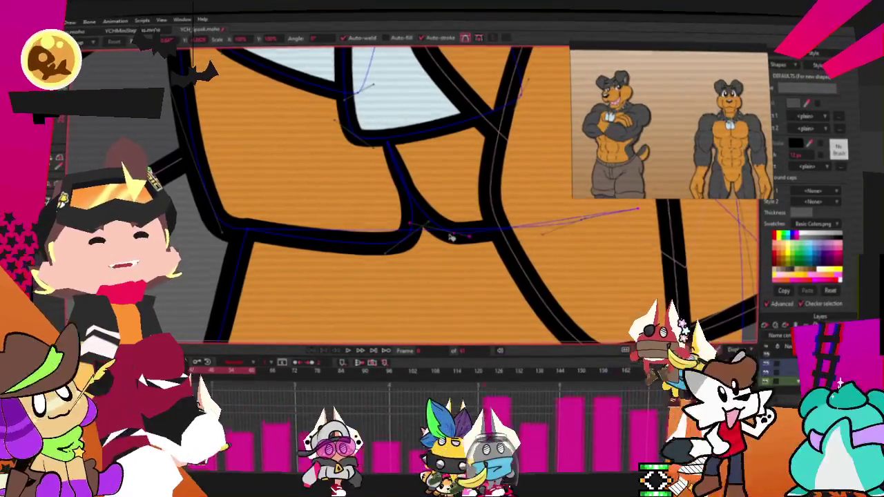
pyautogui.scroll(-1, 473, 244)
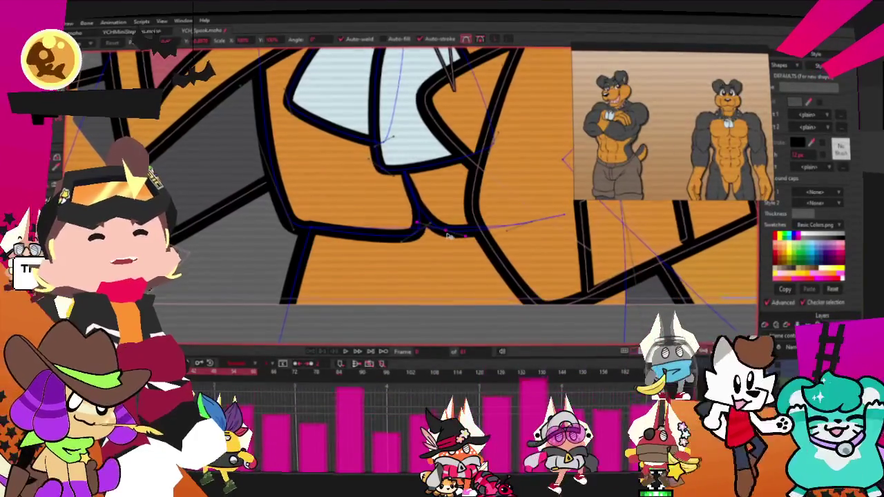
pyautogui.scroll(-2, 447, 236)
pyautogui.scroll(-2, 359, 205)
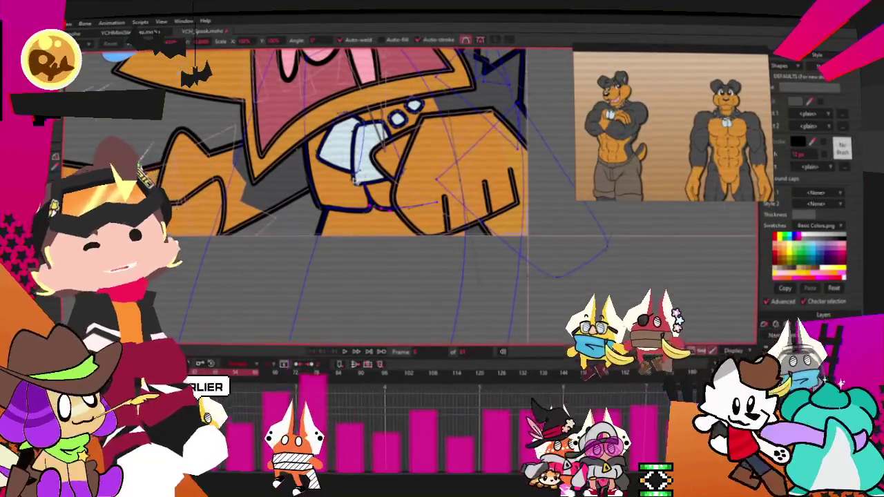
# Play back the animation to watch the cat's panicked poses and framings.
pyautogui.scroll(-4, 353, 180)
pyautogui.click(344, 351)
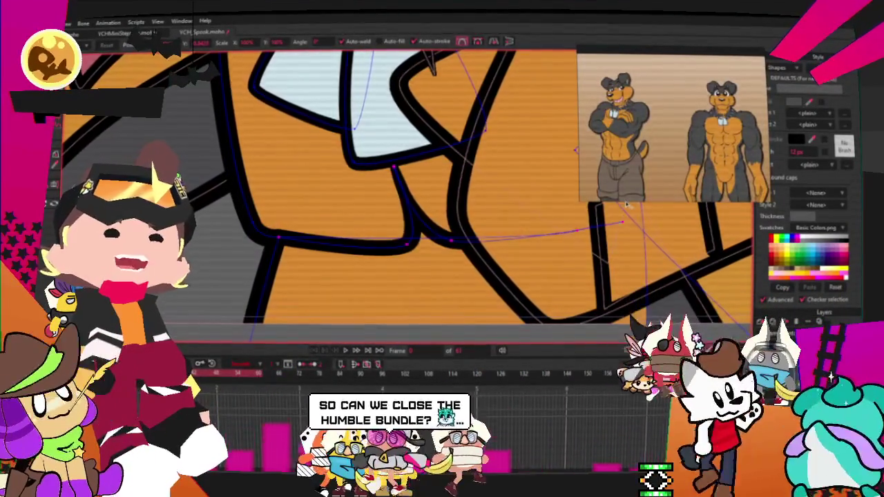
pyautogui.scroll(-3, 427, 238)
pyautogui.scroll(-3, 410, 252)
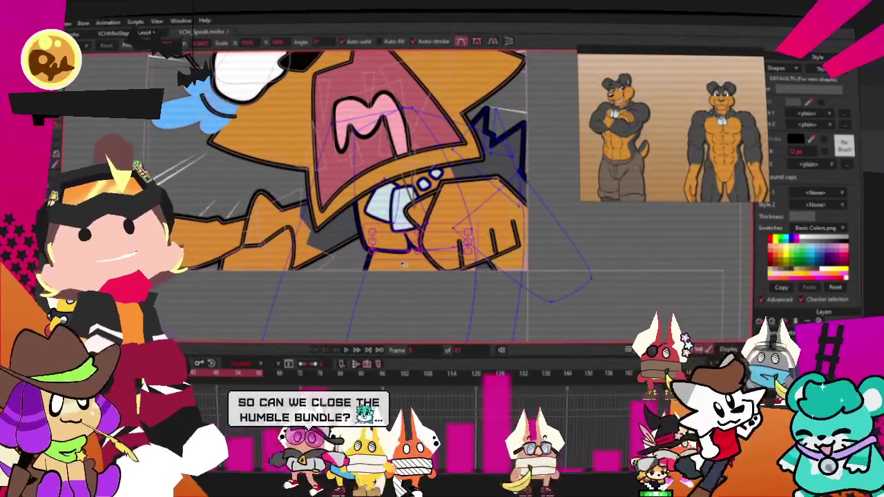
pyautogui.scroll(1, 397, 236)
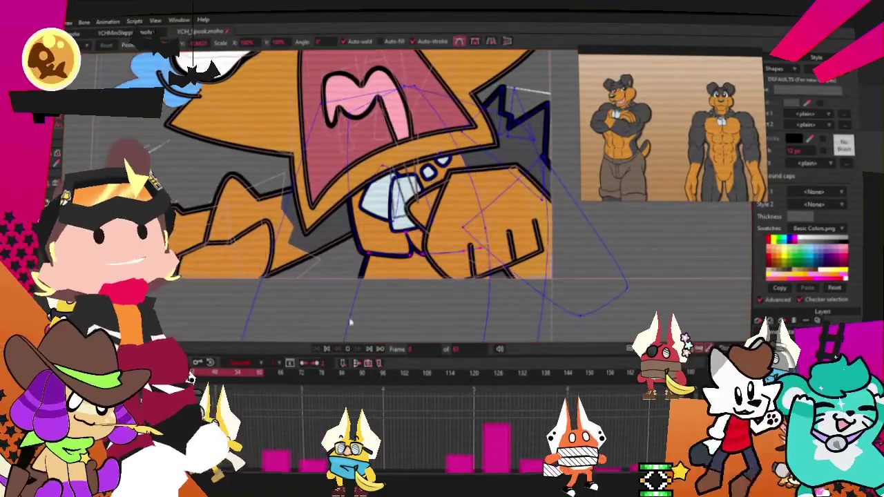
pyautogui.scroll(-3, 368, 280)
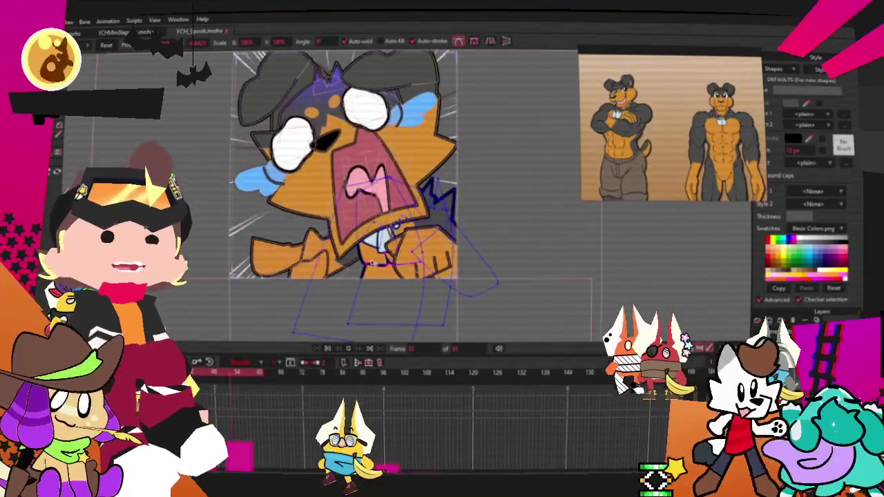
pyautogui.scroll(-2, 373, 262)
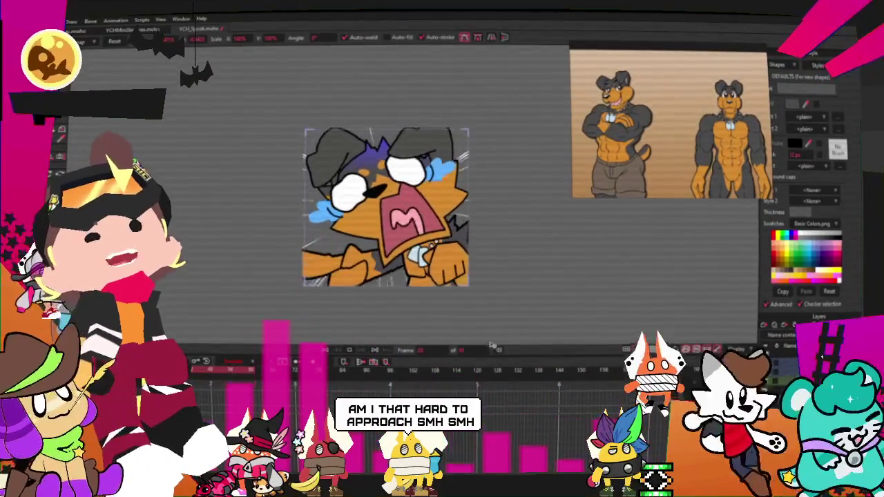
pyautogui.scroll(3, 413, 288)
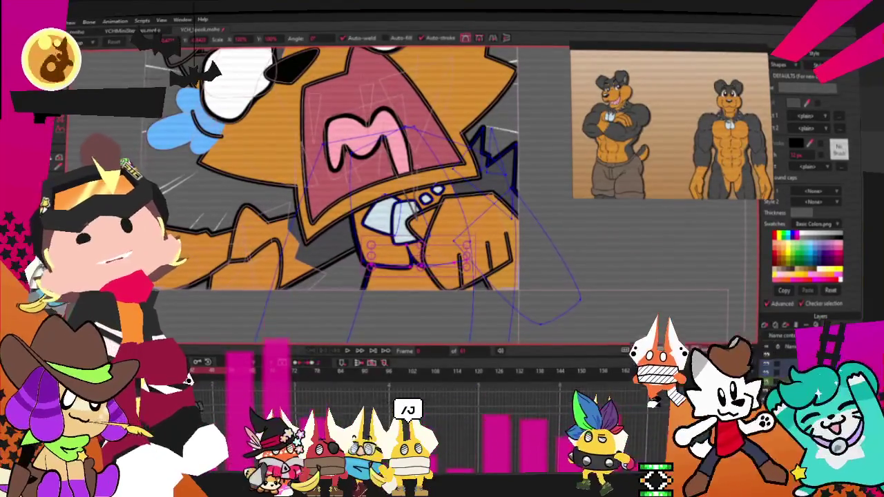
pyautogui.scroll(2, 334, 140)
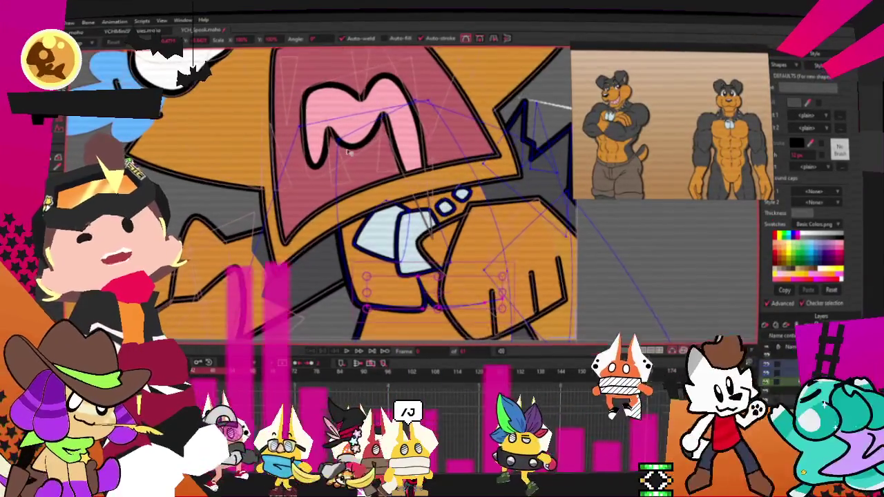
pyautogui.scroll(2, 335, 140)
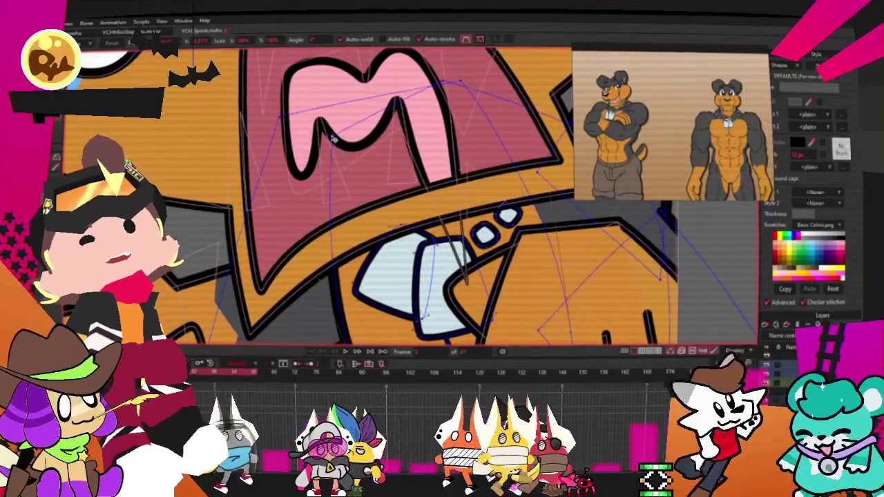
pyautogui.scroll(-2, 271, 158)
pyautogui.scroll(2, 336, 276)
pyautogui.scroll(1, 336, 276)
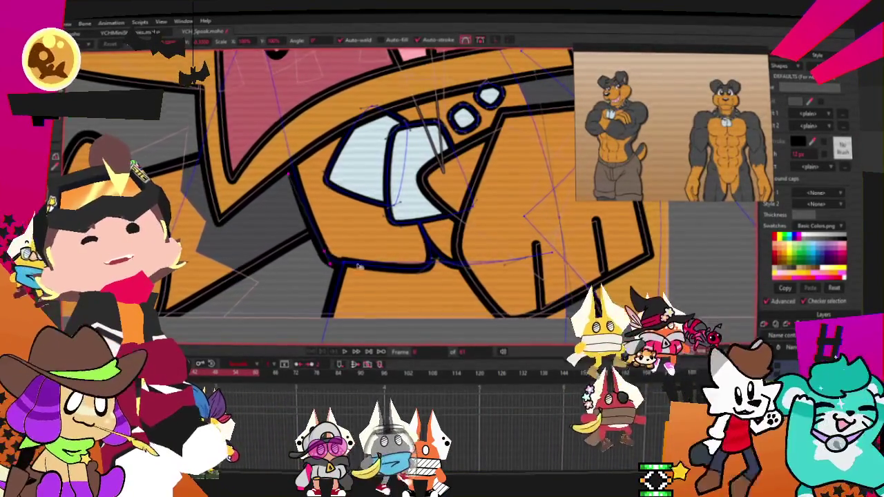
pyautogui.scroll(1, 351, 260)
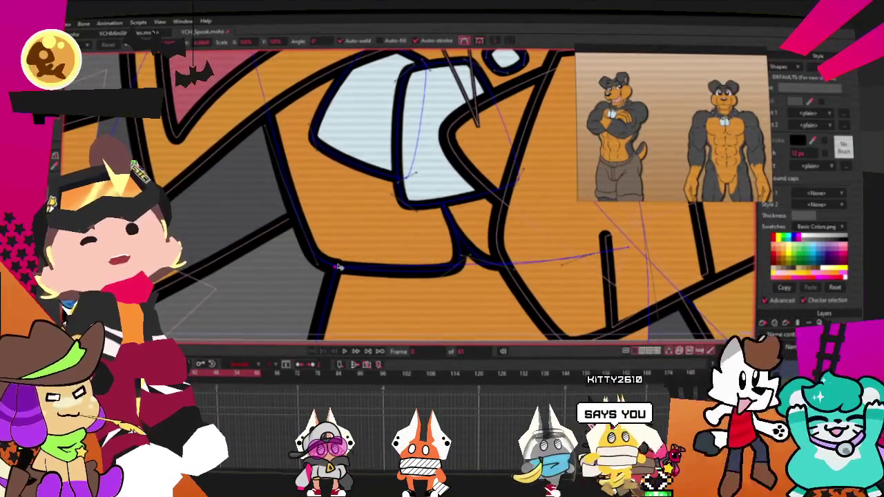
pyautogui.scroll(-2, 338, 267)
pyautogui.scroll(-2, 345, 247)
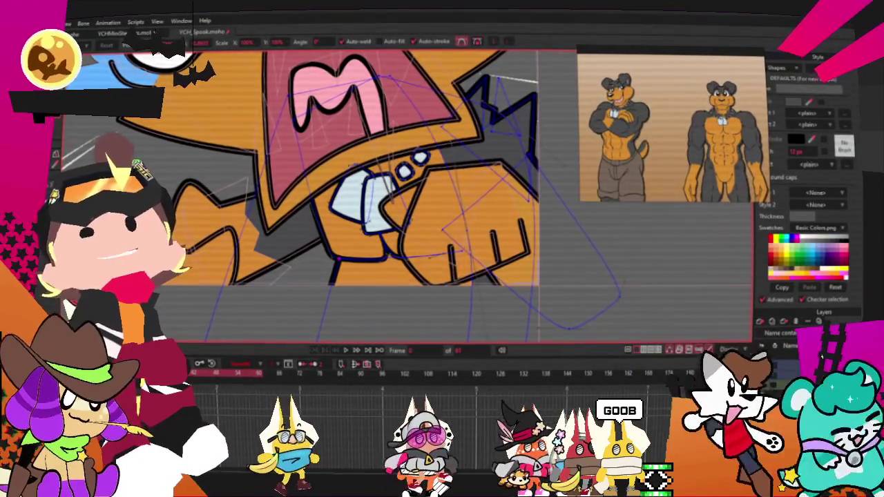
pyautogui.scroll(-1, 386, 307)
pyautogui.scroll(-2, 387, 308)
pyautogui.scroll(-2, 365, 315)
pyautogui.scroll(-2, 365, 315)
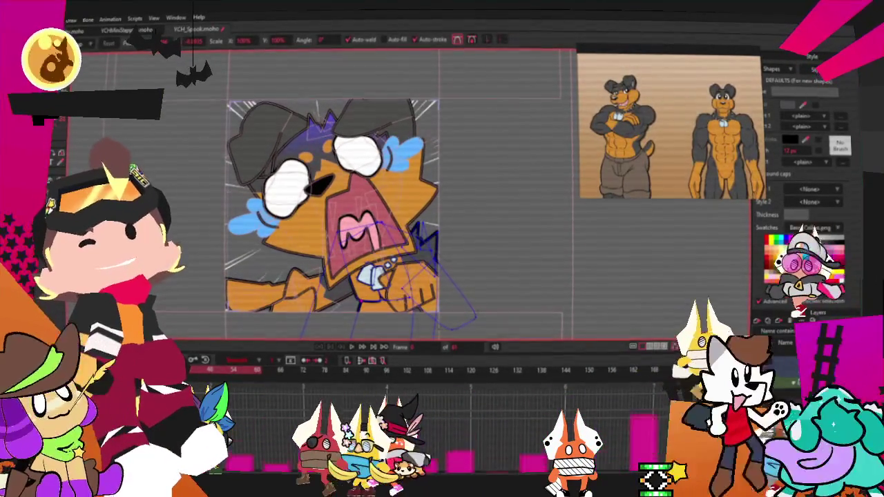
# Open the YCHMiniSteps.moho project from the File menu.
pyautogui.hotkey('alt', 'f')
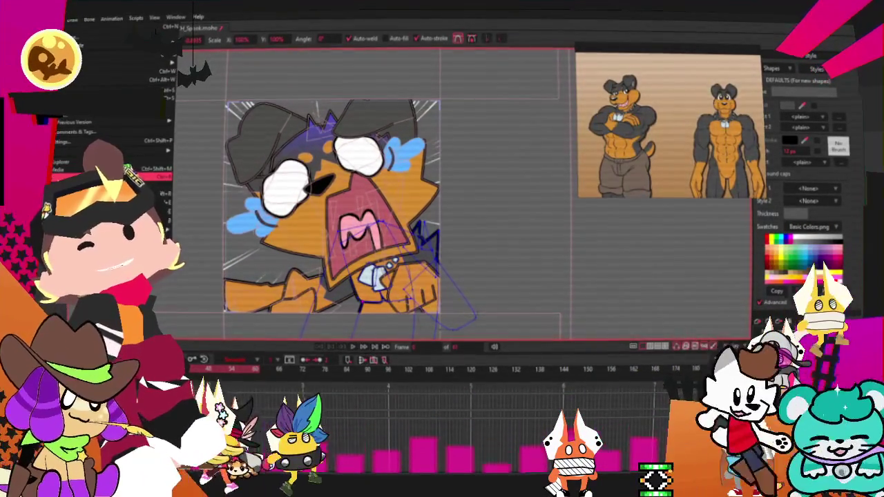
pyautogui.click(194, 193)
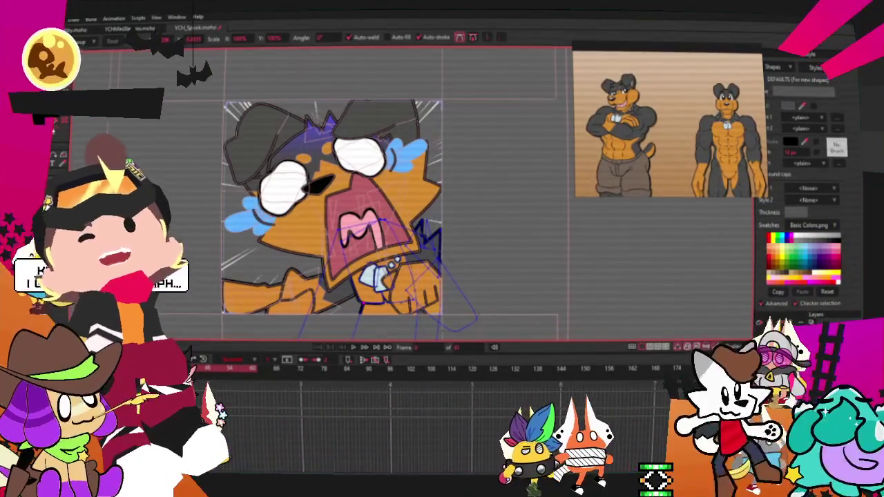
pyautogui.hotkey('alt', 'f')
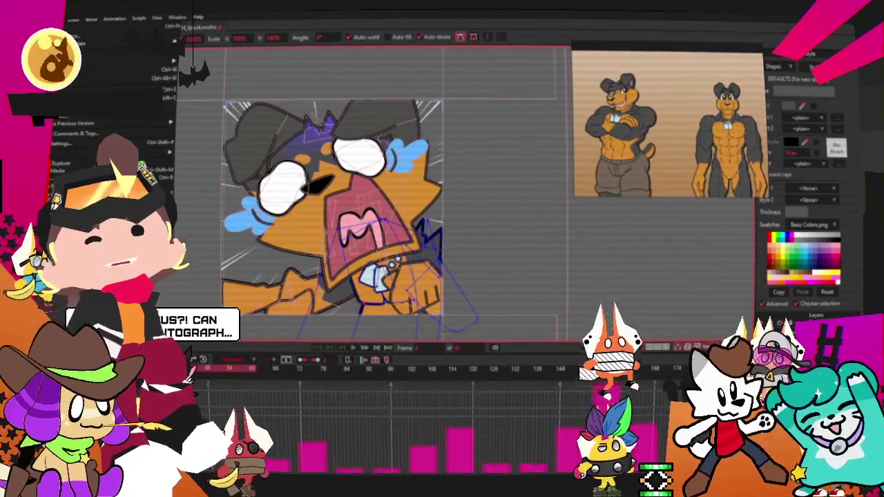
pyautogui.press('Return')
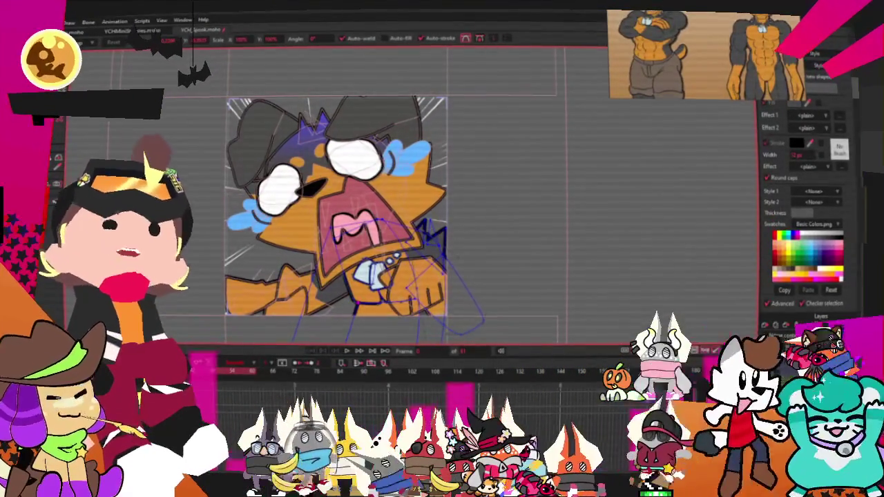
# Open the options menu for the reference board beside the canvas.
pyautogui.rightClick(643, 103)
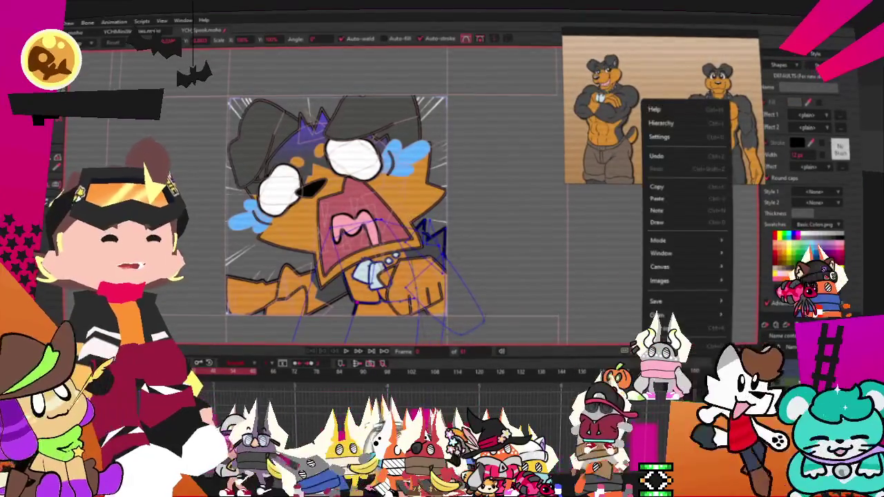
pyautogui.click(655, 315)
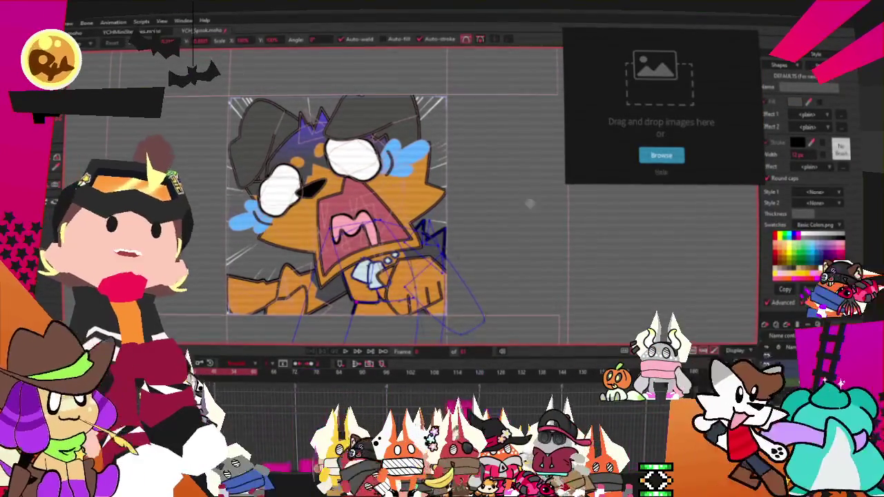
pyautogui.moveTo(644, 99); pyautogui.dragTo(644, 100)
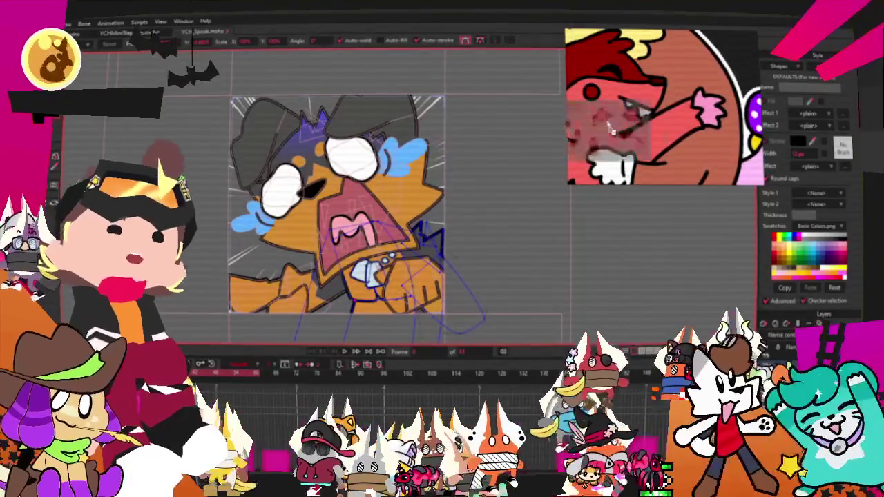
pyautogui.moveTo(877, 83); pyautogui.dragTo(663, 94)
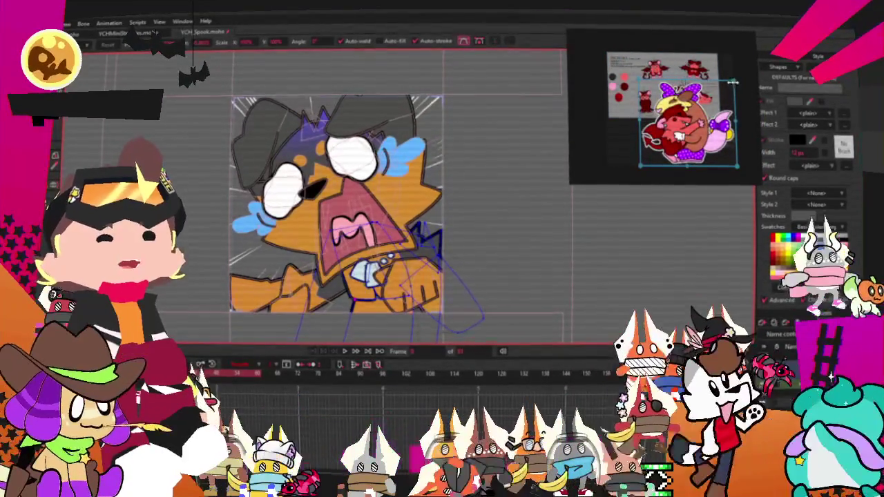
pyautogui.moveTo(734, 81); pyautogui.dragTo(671, 136)
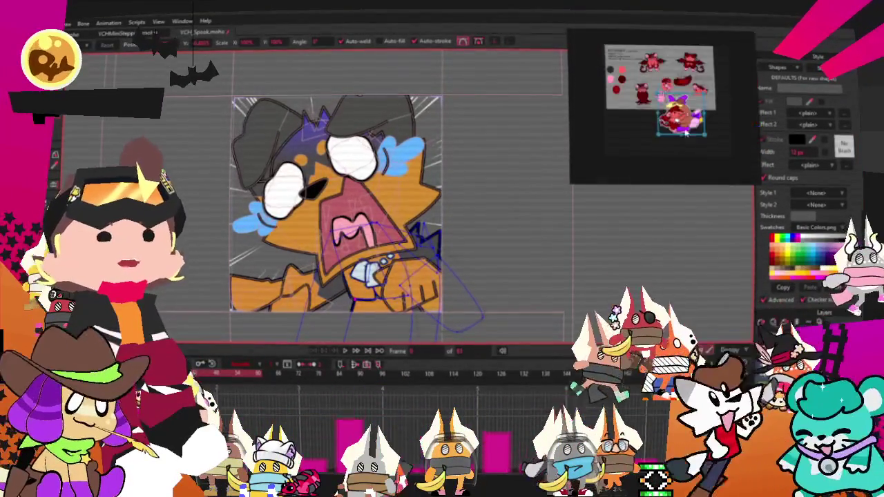
pyautogui.scroll(3, 671, 136)
pyautogui.scroll(-3, 666, 127)
pyautogui.scroll(2, 611, 122)
pyautogui.scroll(-2, 611, 123)
pyautogui.scroll(3, 611, 123)
pyautogui.scroll(1, 611, 123)
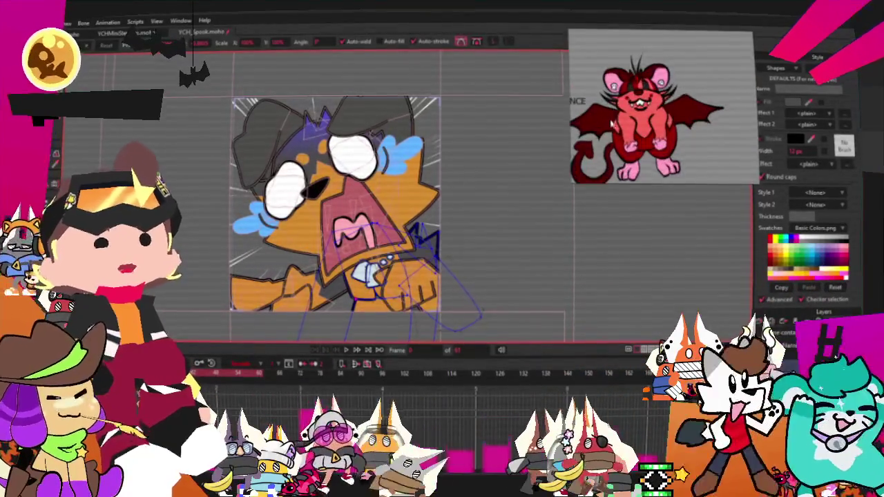
pyautogui.scroll(2, 610, 123)
pyautogui.scroll(-1, 610, 123)
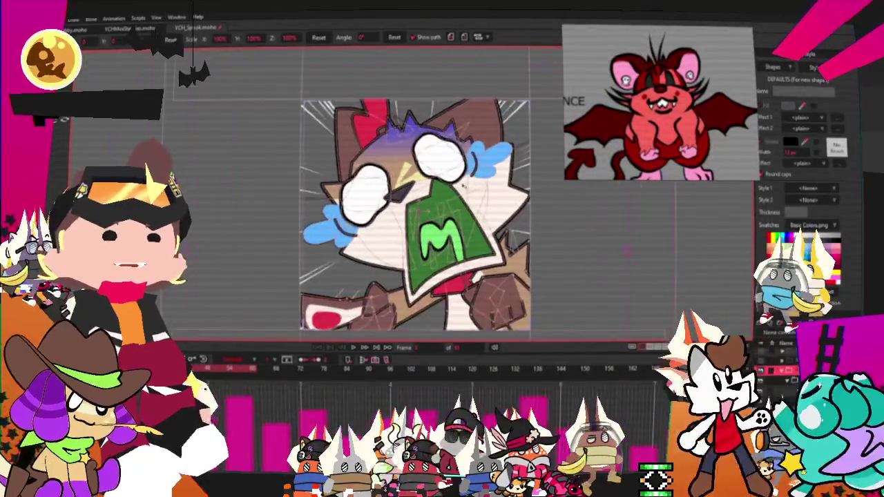
pyautogui.rightClick(680, 174)
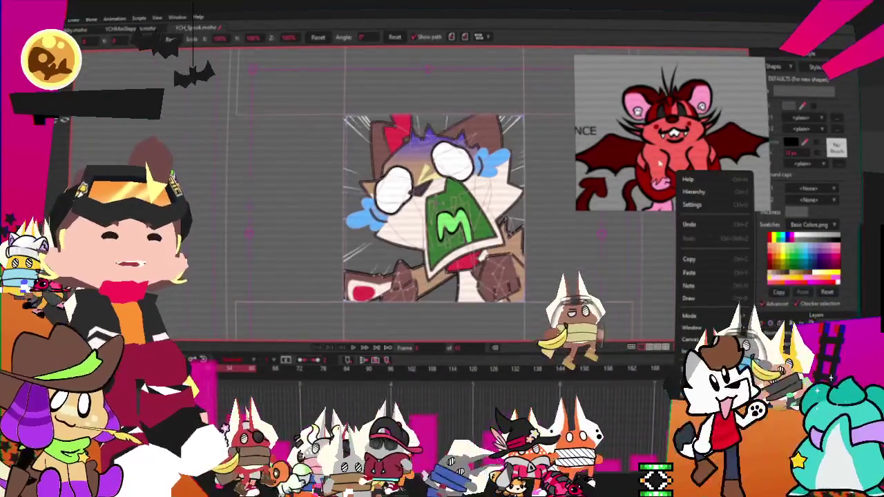
pyautogui.press('Escape')
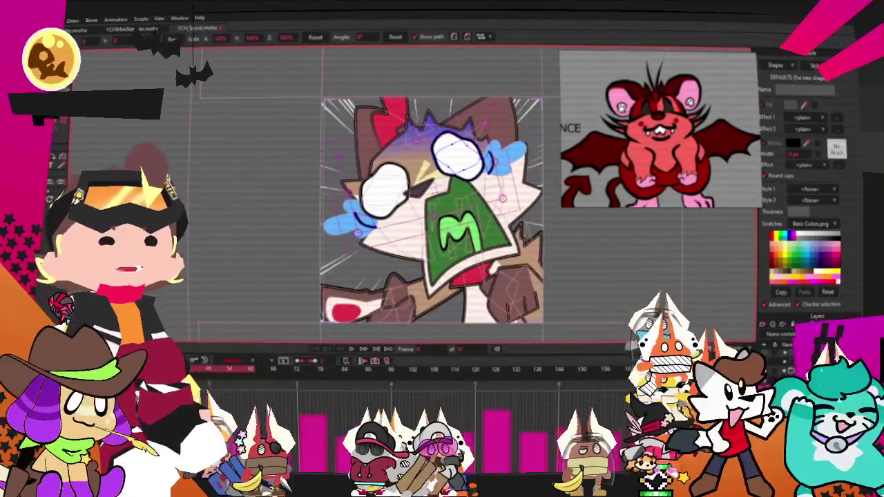
pyautogui.scroll(5, 659, 131)
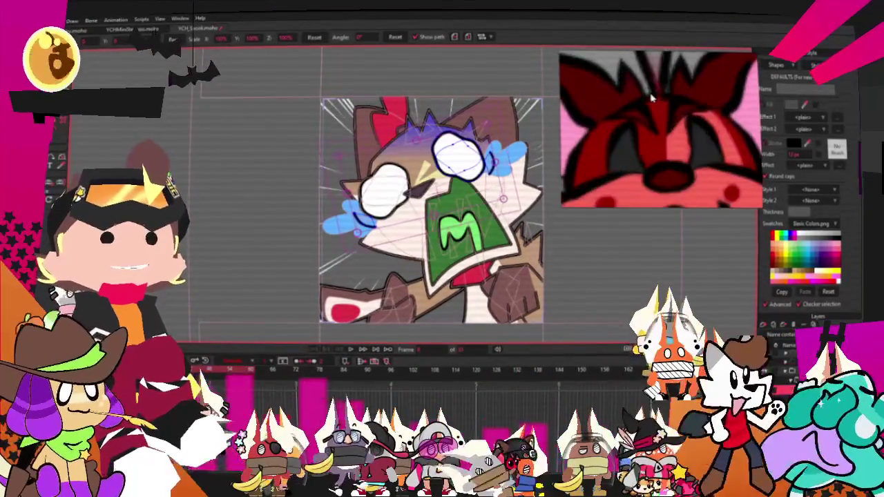
pyautogui.scroll(-6, 660, 131)
pyautogui.scroll(-3, 660, 131)
pyautogui.scroll(-2, 660, 131)
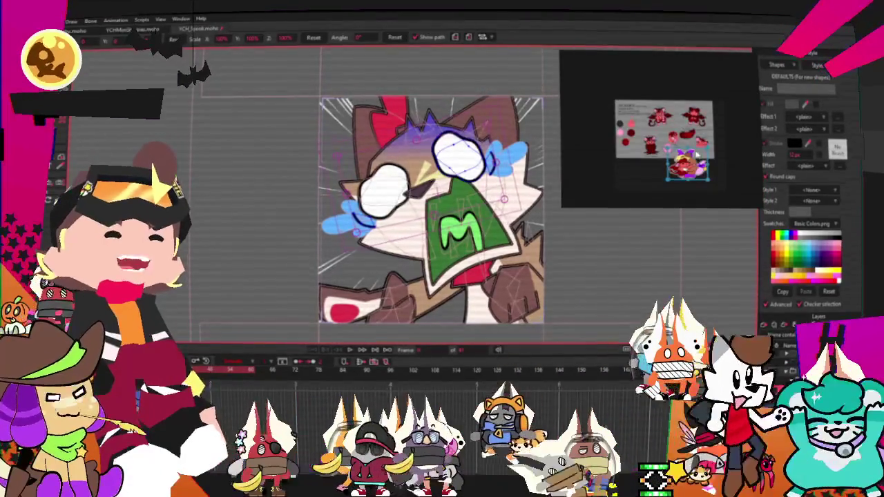
pyautogui.scroll(2, 671, 109)
pyautogui.scroll(2, 671, 109)
pyautogui.scroll(2, 671, 109)
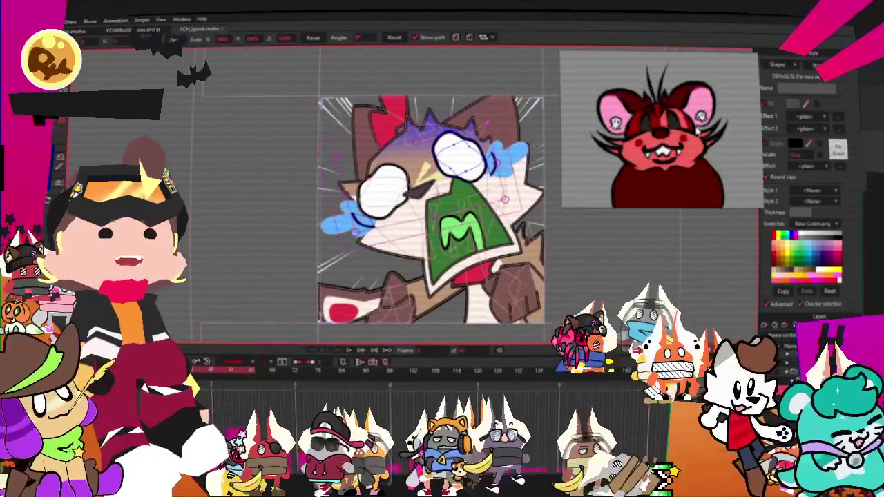
pyautogui.scroll(2, 671, 109)
pyautogui.scroll(-2, 642, 123)
pyautogui.scroll(-2, 642, 123)
pyautogui.scroll(1, 642, 123)
pyautogui.scroll(2, 642, 123)
pyautogui.scroll(2, 675, 151)
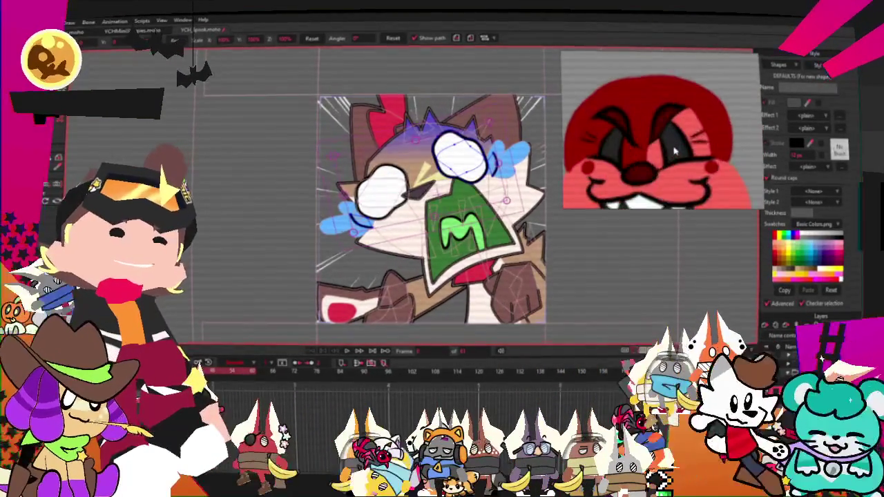
pyautogui.scroll(-2, 672, 148)
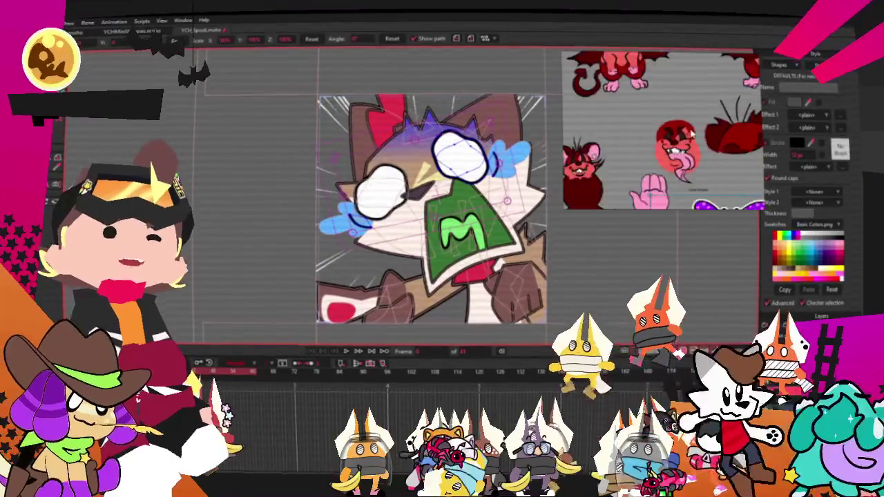
pyautogui.scroll(-1, 672, 149)
pyautogui.scroll(2, 621, 96)
pyautogui.scroll(-2, 612, 63)
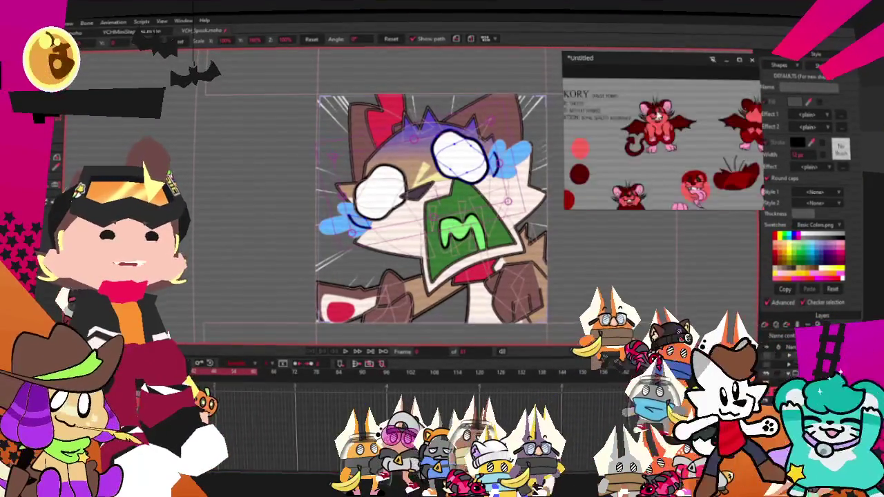
pyautogui.scroll(2, 642, 118)
pyautogui.scroll(1, 649, 155)
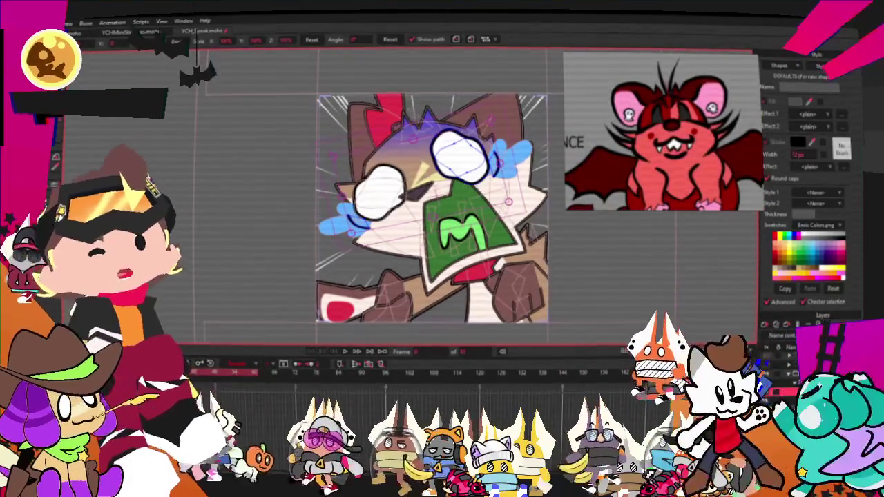
pyautogui.click(515, 287)
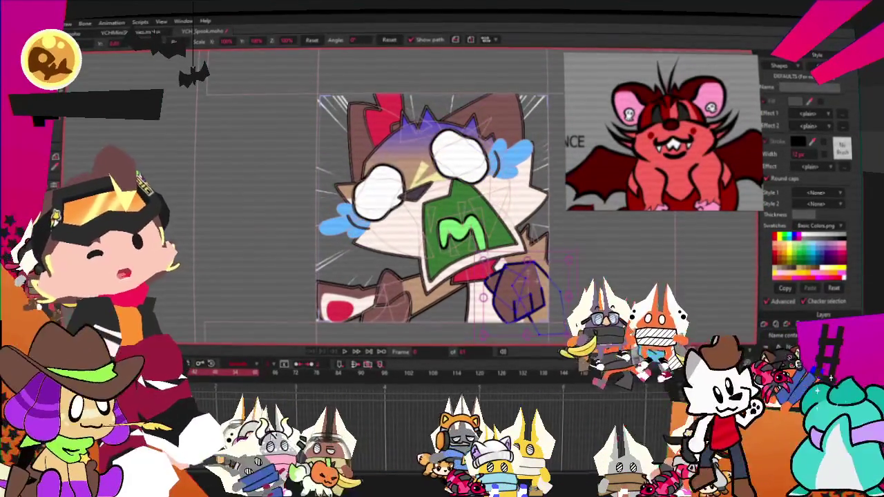
# Lasso-select the points outlining the cat's paw.
pyautogui.scroll(-1, 635, 146)
pyautogui.scroll(1, 605, 323)
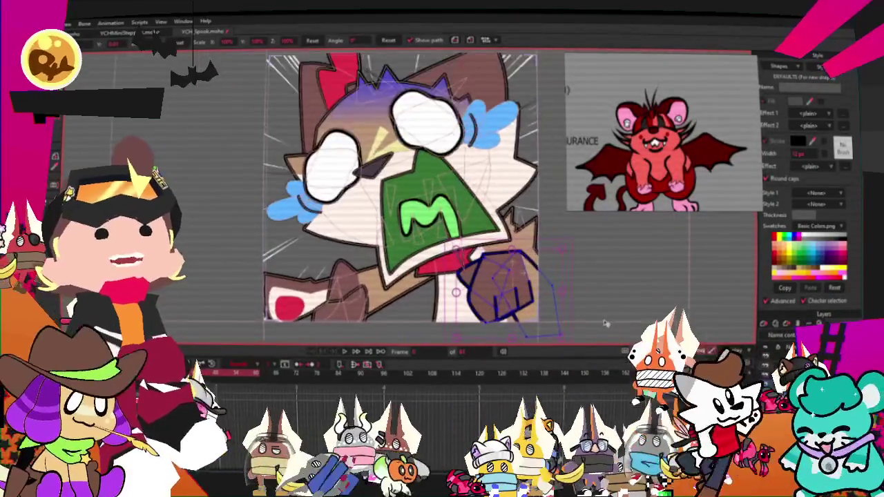
pyautogui.scroll(2, 605, 323)
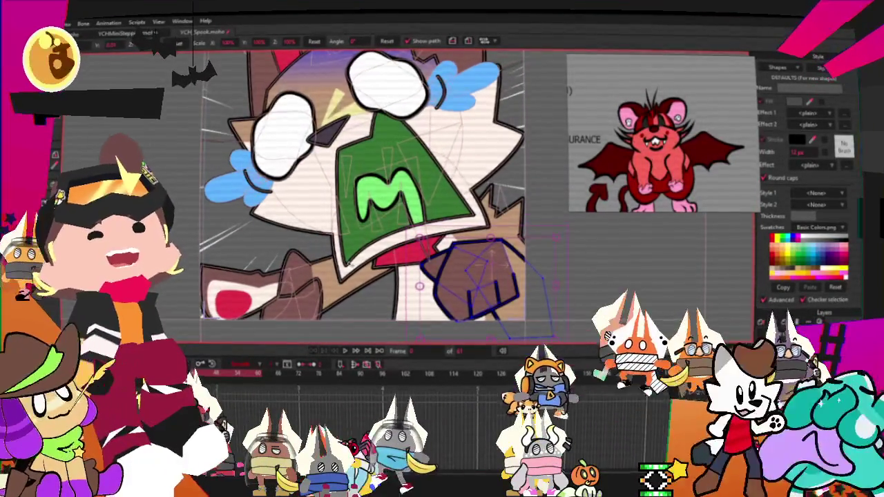
pyautogui.press('g')
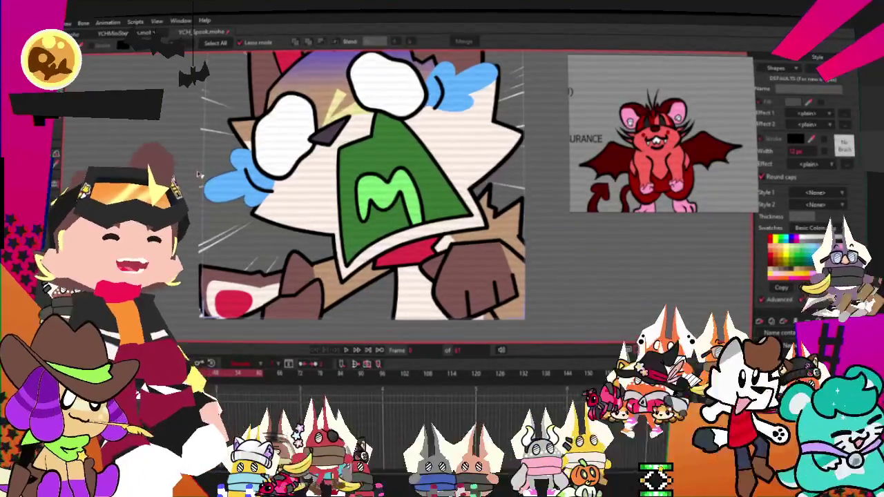
pyautogui.scroll(2, 479, 263)
pyautogui.scroll(2, 479, 262)
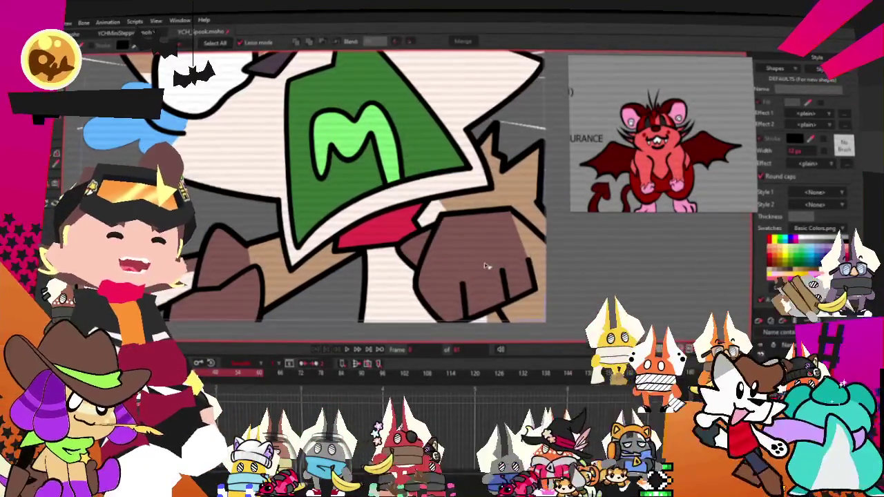
pyautogui.scroll(2, 420, 251)
pyautogui.moveTo(420, 250); pyautogui.dragTo(372, 251)
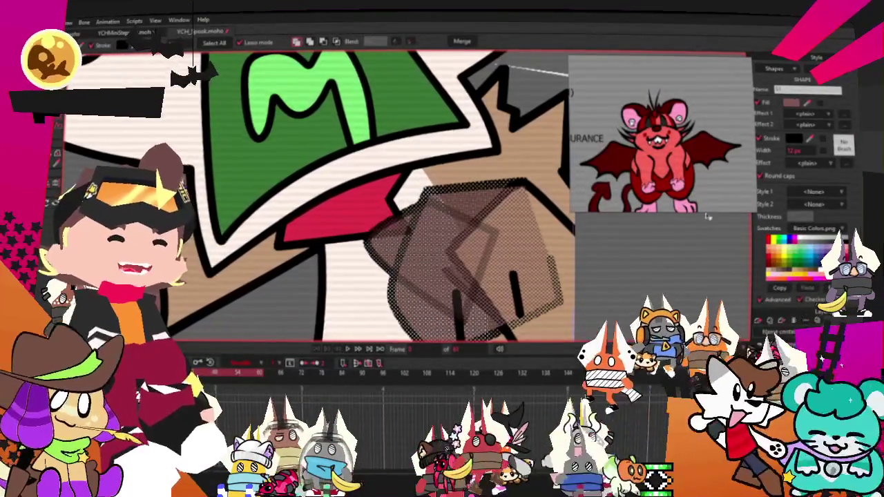
# Fill the selected paw with pink, then select the new pink paw shape.
pyautogui.scroll(2, 673, 184)
pyautogui.scroll(2, 673, 184)
pyautogui.scroll(1, 673, 184)
pyautogui.click(809, 109)
pyautogui.click(663, 173)
pyautogui.scroll(-1, 373, 180)
pyautogui.scroll(1, 466, 275)
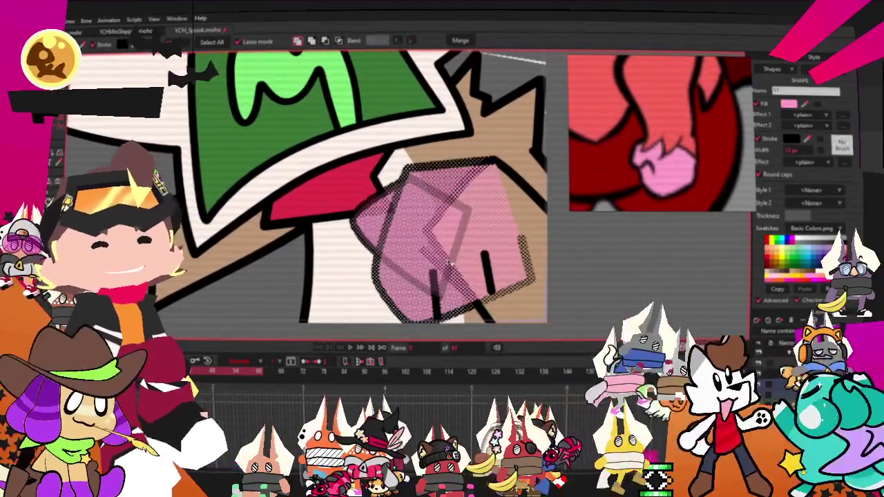
pyautogui.click(549, 216)
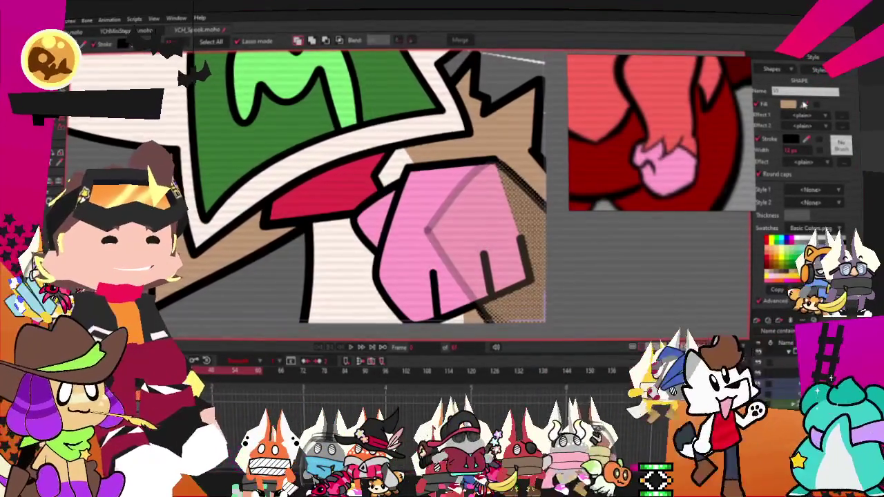
pyautogui.click(449, 228)
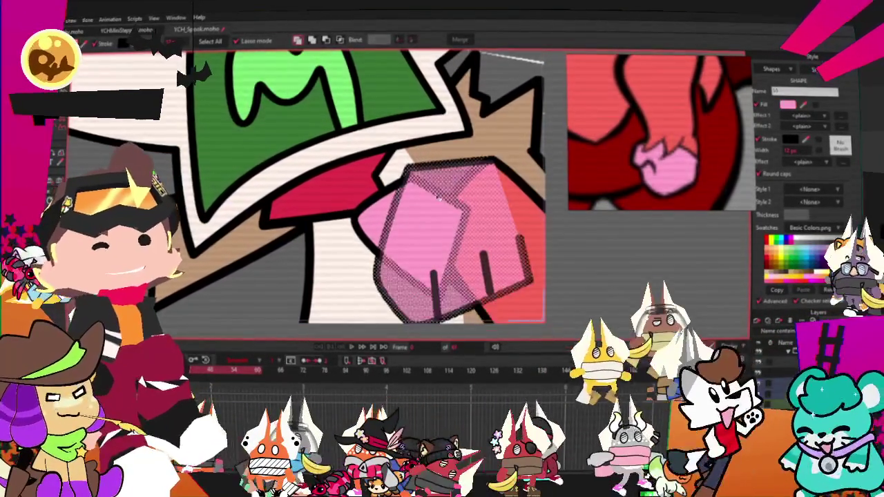
pyautogui.scroll(1, 495, 200)
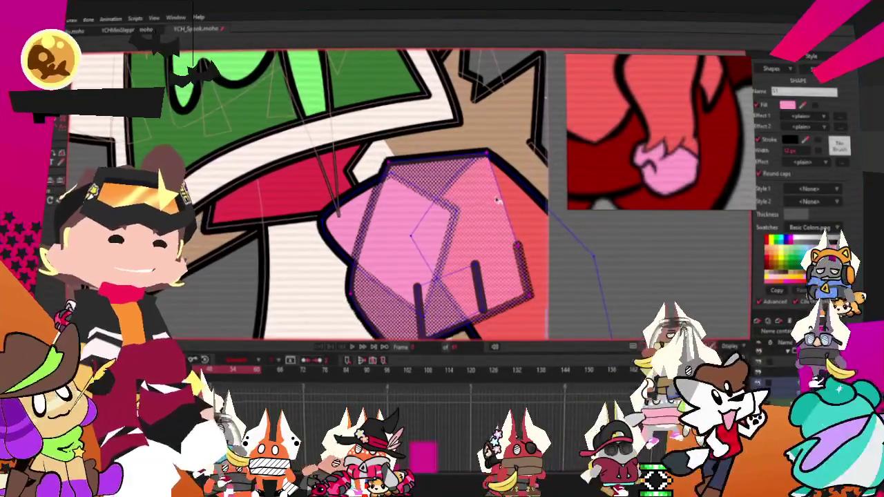
pyautogui.scroll(1, 502, 200)
pyautogui.scroll(1, 502, 201)
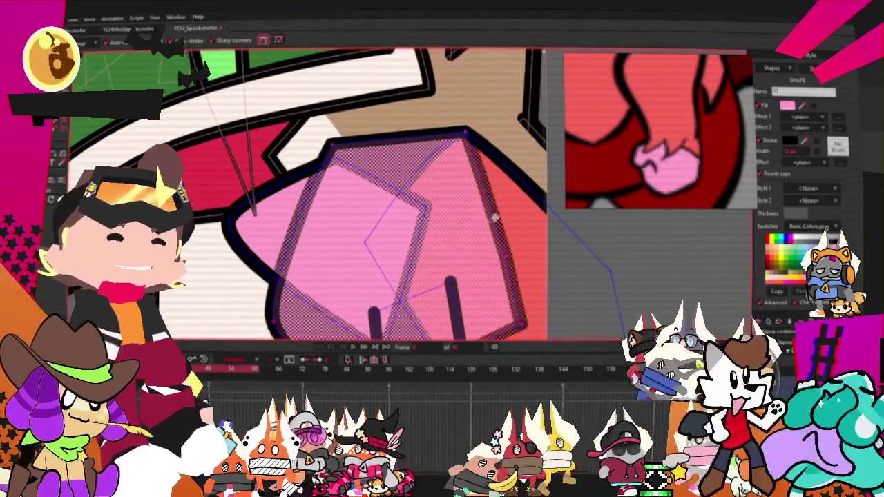
pyautogui.scroll(1, 458, 192)
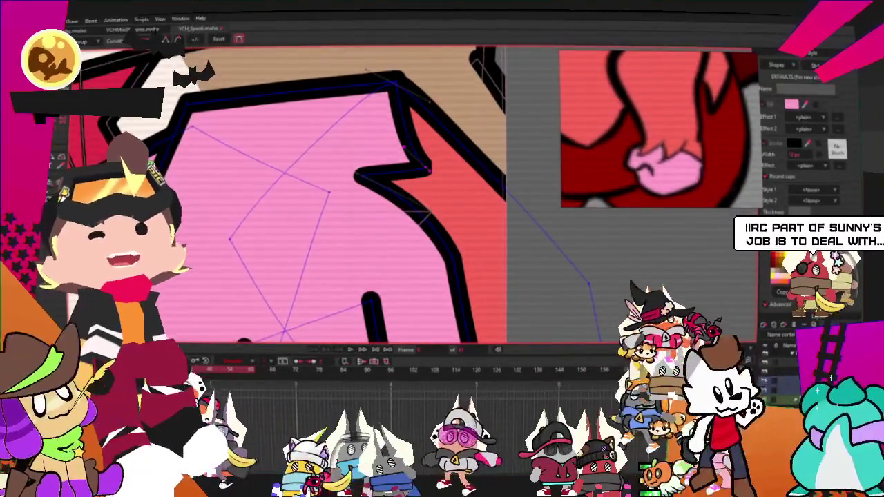
pyautogui.press('t')
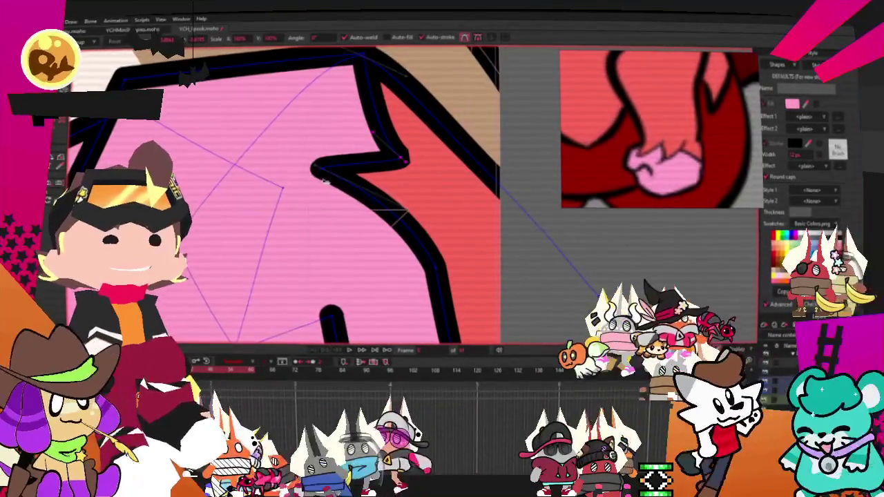
pyautogui.moveTo(314, 174); pyautogui.dragTo(411, 207)
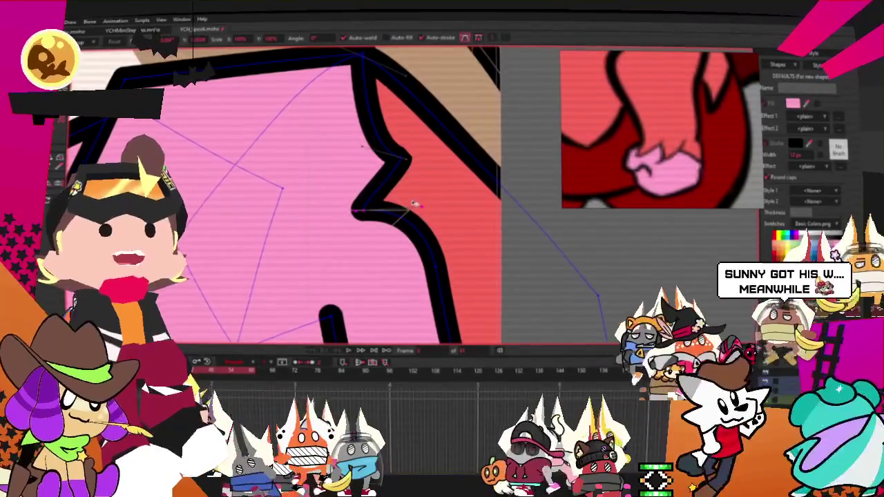
pyautogui.scroll(-2, 411, 207)
pyautogui.scroll(-2, 414, 204)
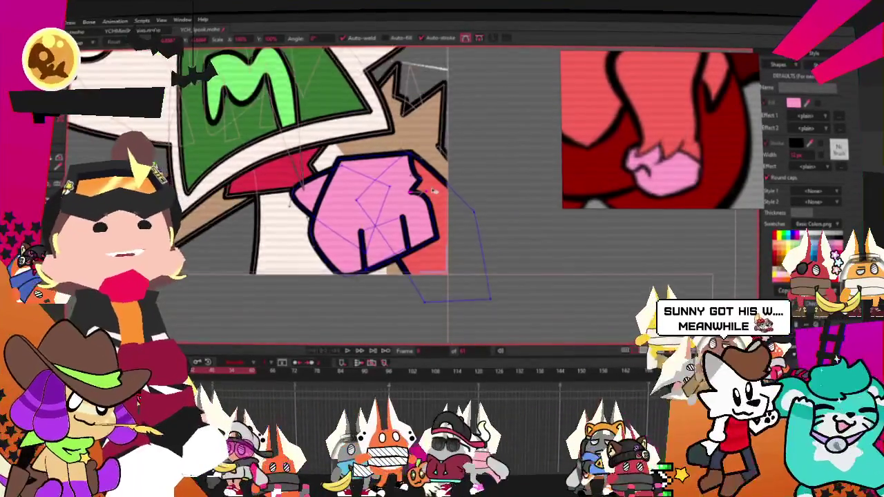
pyautogui.scroll(-1, 434, 191)
pyautogui.scroll(-1, 442, 199)
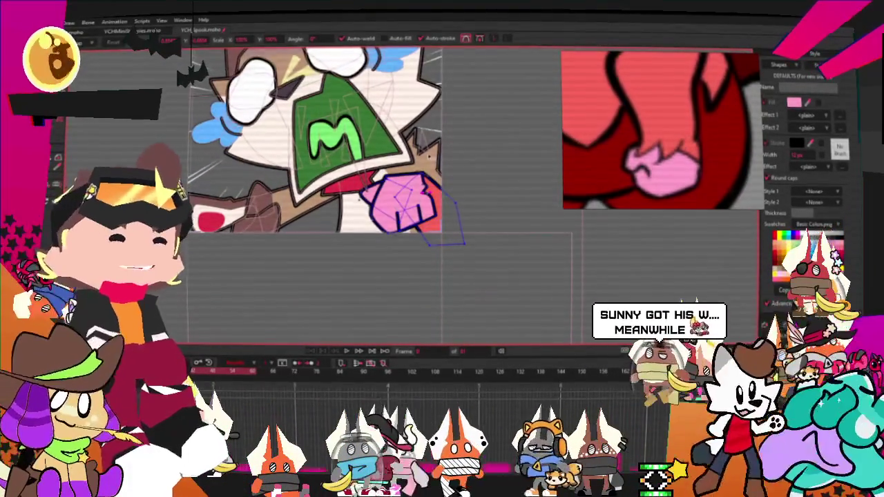
pyautogui.scroll(2, 448, 149)
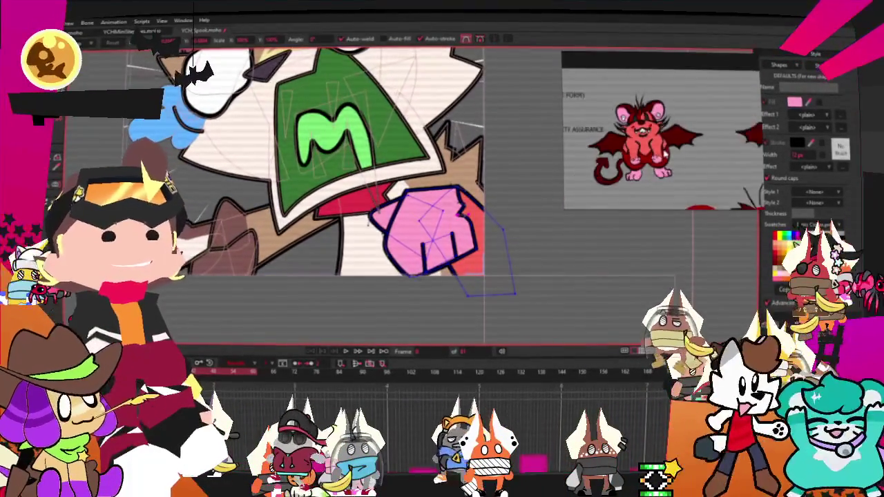
pyautogui.scroll(-2, 497, 255)
pyautogui.scroll(2, 498, 256)
pyautogui.scroll(-2, 497, 255)
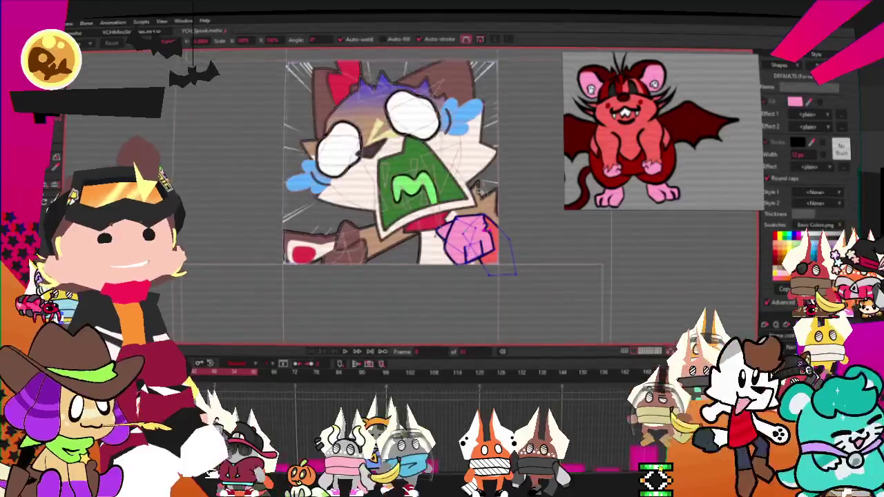
pyautogui.scroll(1, 483, 255)
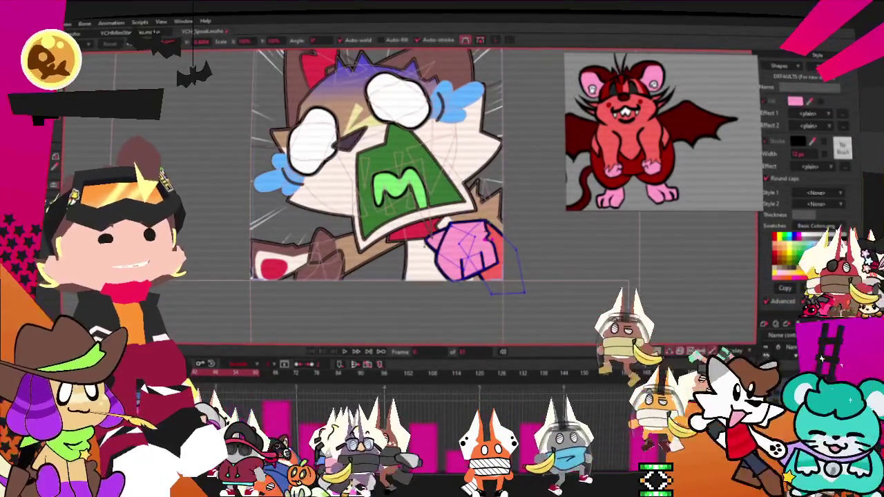
pyautogui.scroll(1, 477, 255)
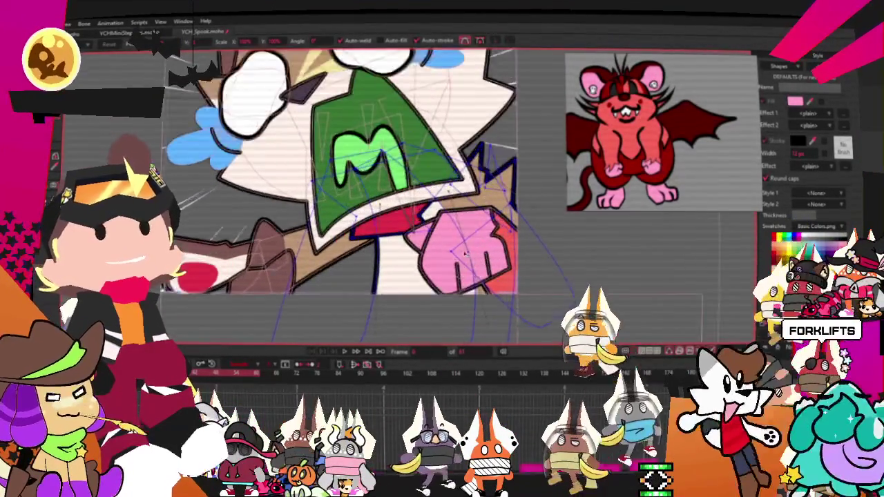
pyautogui.scroll(1, 477, 255)
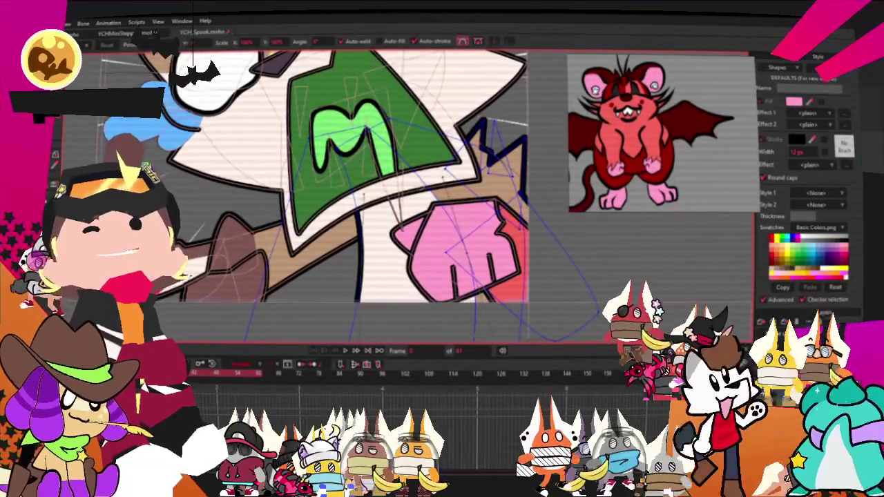
# Select the tan shape behind the cat's hand and fill it red.
pyautogui.press('g')
pyautogui.scroll(1, 443, 260)
pyautogui.click(443, 259)
pyautogui.scroll(1, 444, 259)
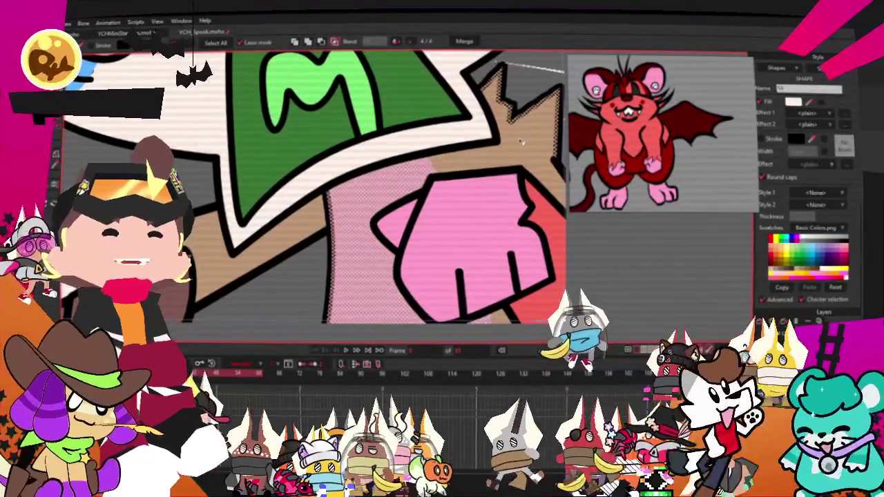
pyautogui.click(546, 165)
pyautogui.scroll(2, 648, 134)
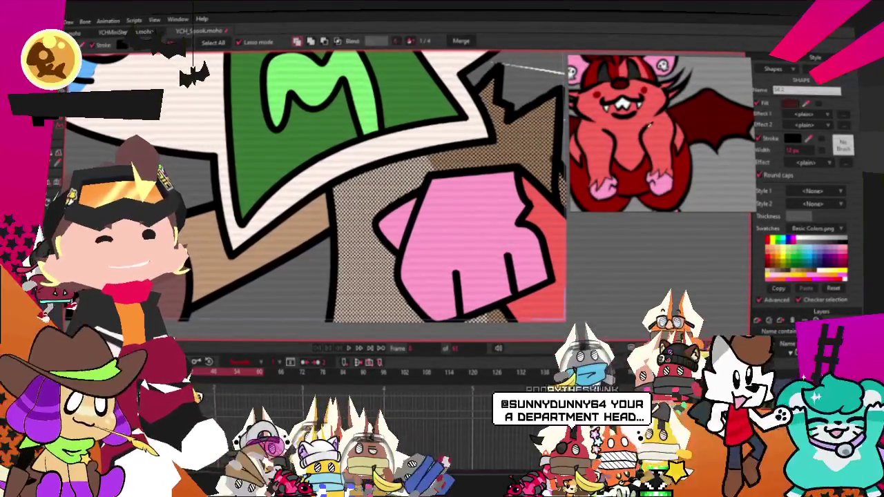
pyautogui.click(405, 196)
pyautogui.scroll(-2, 405, 197)
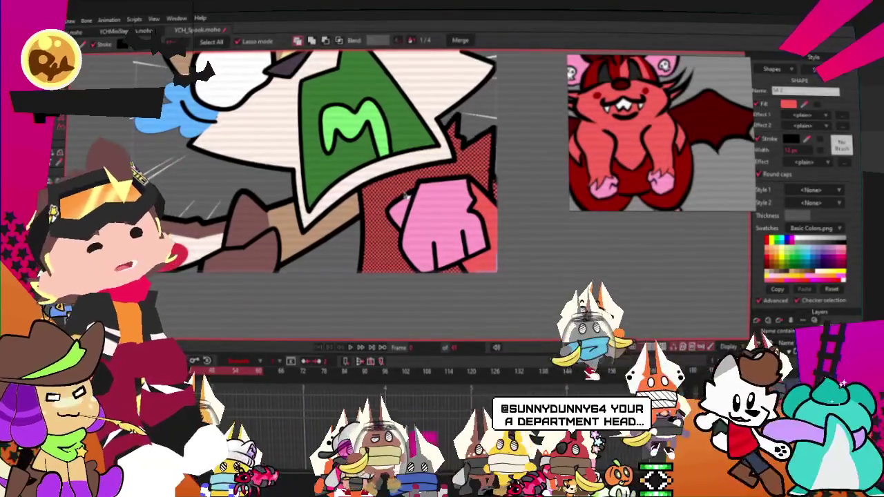
pyautogui.scroll(-2, 438, 217)
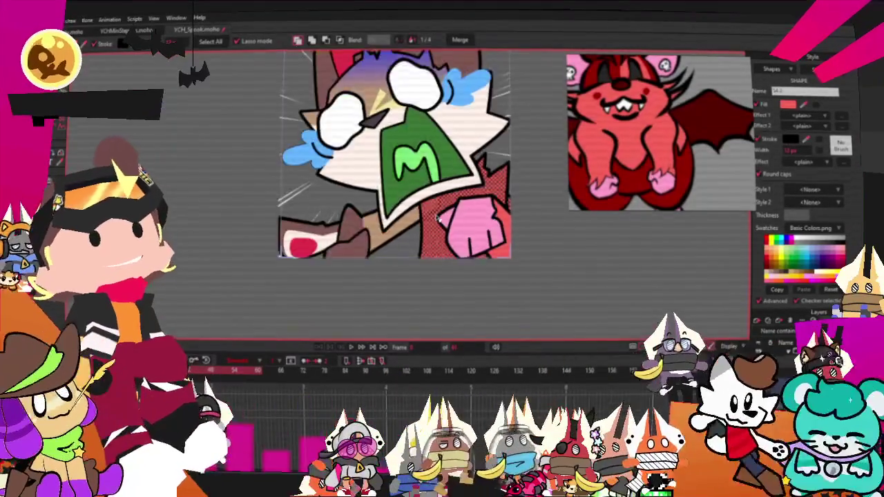
pyautogui.scroll(2, 438, 218)
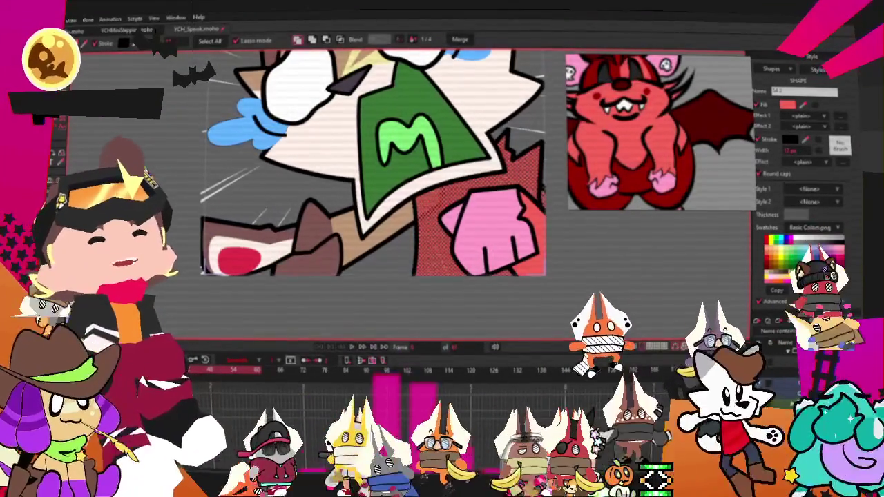
# Select the brown strip near the arm and fill it red.
pyautogui.click(589, 332)
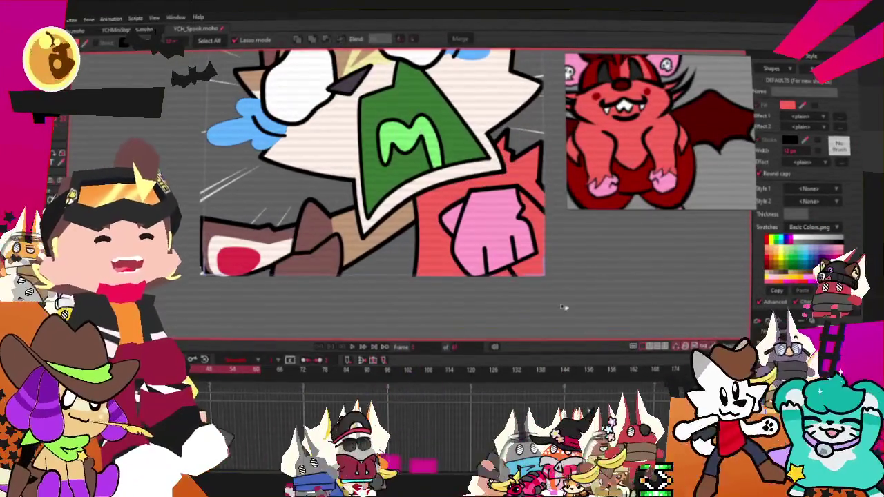
pyautogui.scroll(2, 331, 271)
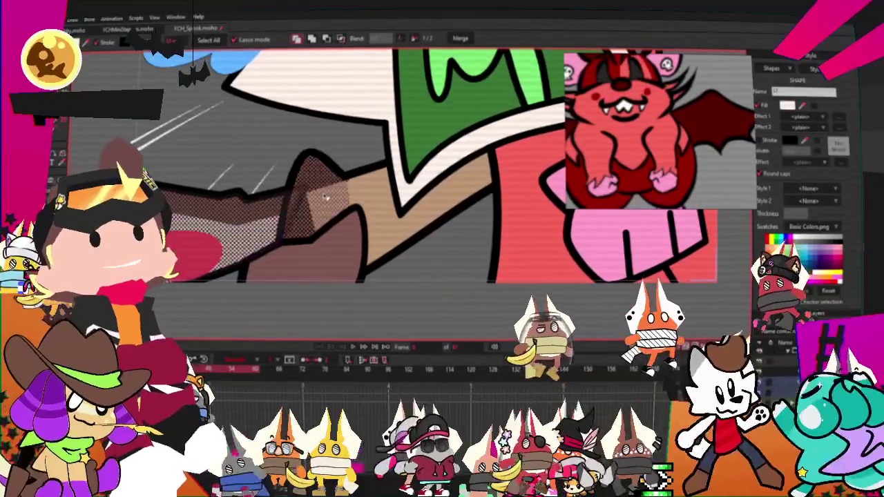
pyautogui.click(356, 275)
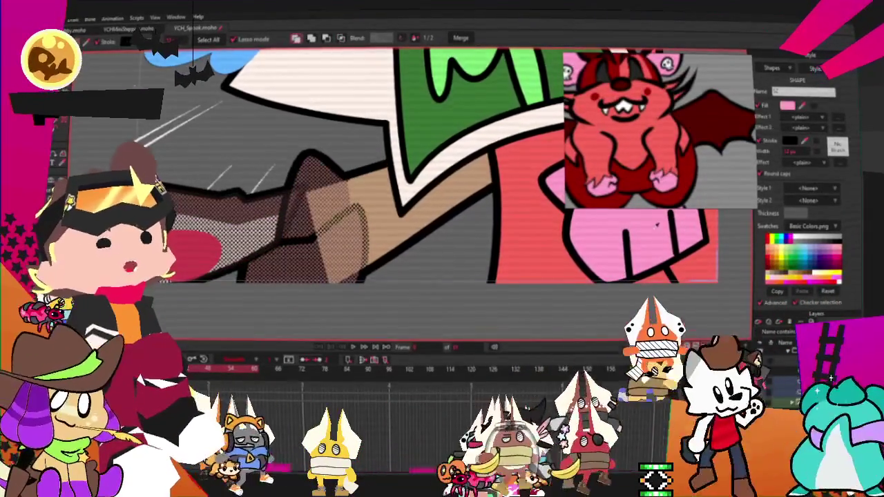
pyautogui.press('Tab')
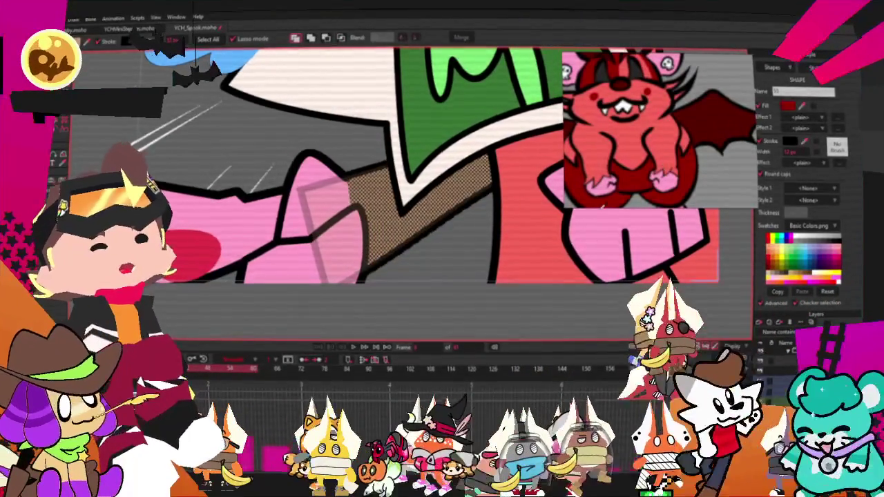
pyautogui.click(428, 221)
pyautogui.press('g')
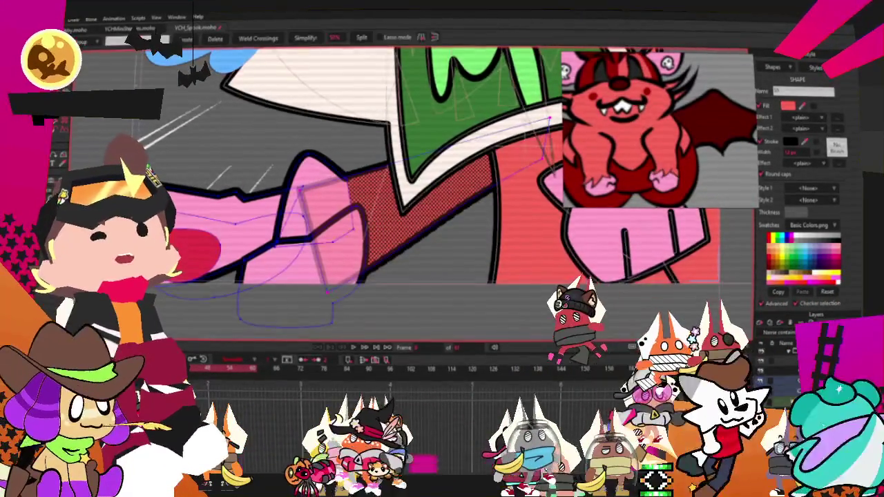
pyautogui.scroll(-2, 449, 207)
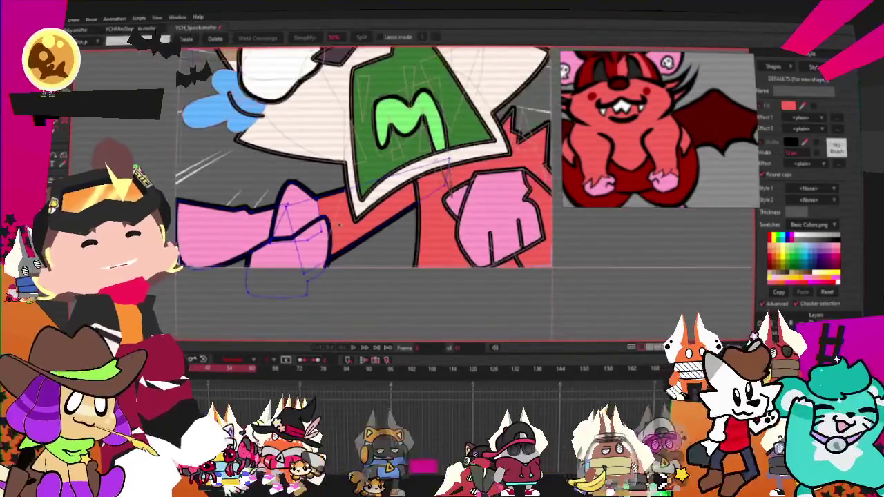
pyautogui.scroll(2, 448, 207)
pyautogui.press('a')
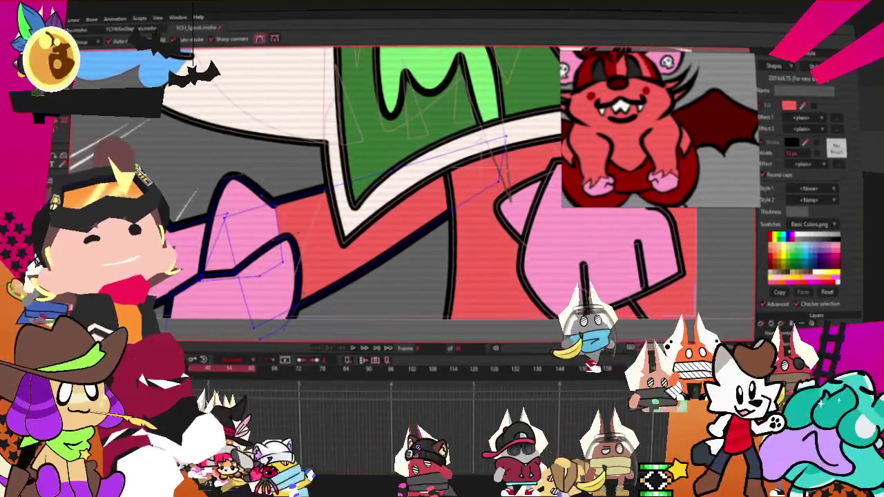
pyautogui.scroll(-2, 270, 168)
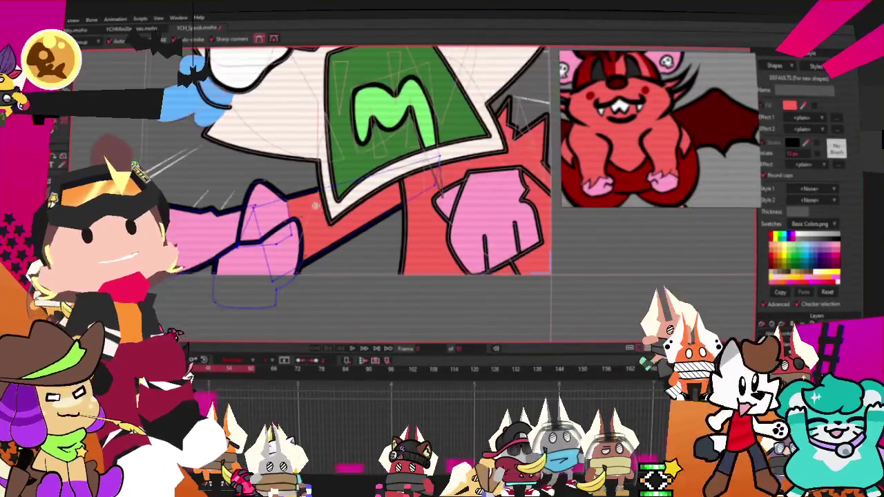
pyautogui.scroll(2, 262, 207)
pyautogui.scroll(1, 260, 237)
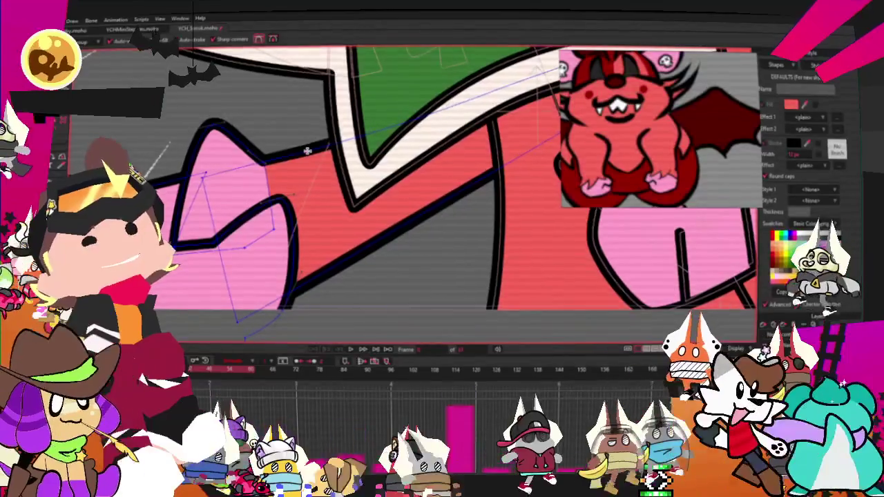
pyautogui.scroll(1, 289, 161)
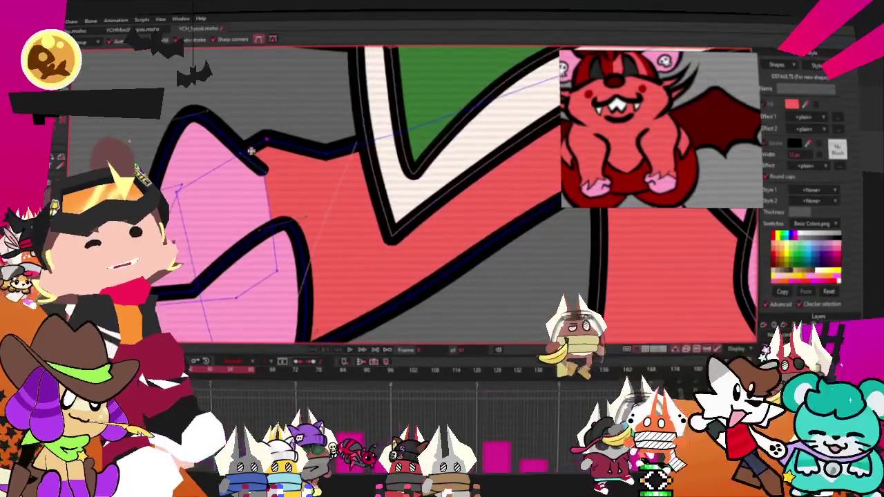
pyautogui.moveTo(280, 178)
pyautogui.mouseDown()
pyautogui.moveTo(241, 215)
pyautogui.moveTo(284, 239)
pyautogui.mouseUp()
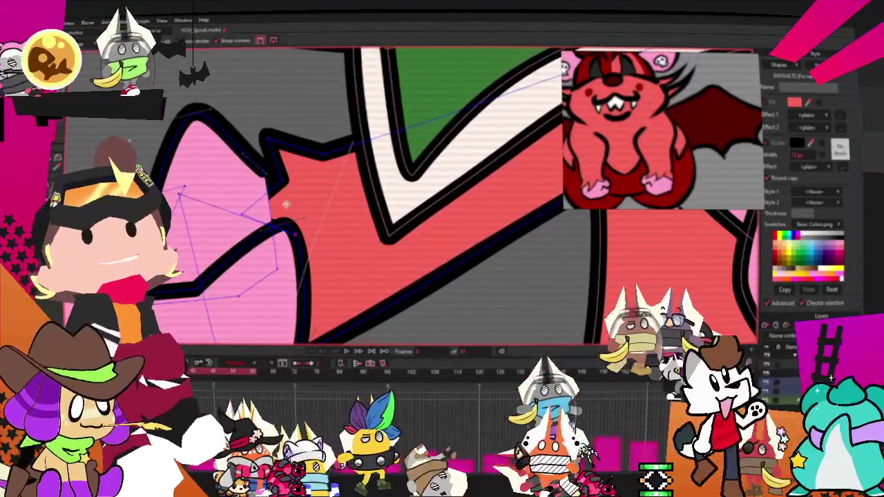
pyautogui.scroll(2, 287, 207)
pyautogui.scroll(2, 276, 202)
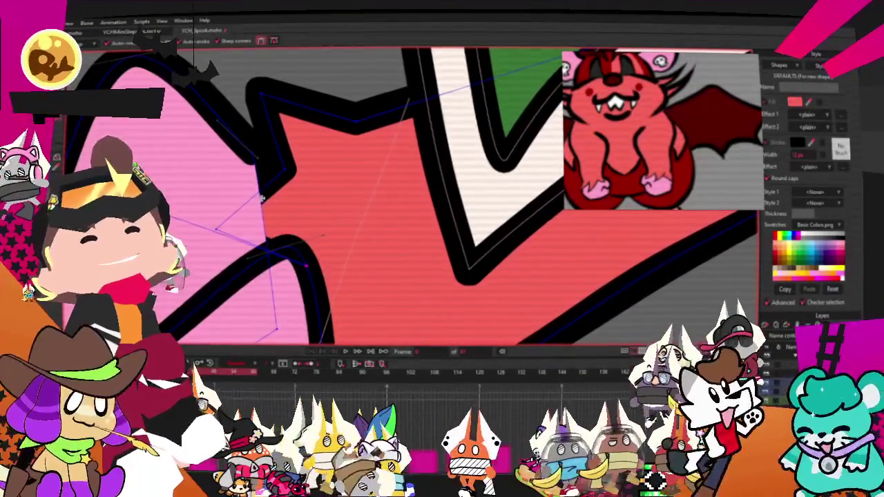
pyautogui.moveTo(262, 198); pyautogui.dragTo(222, 229)
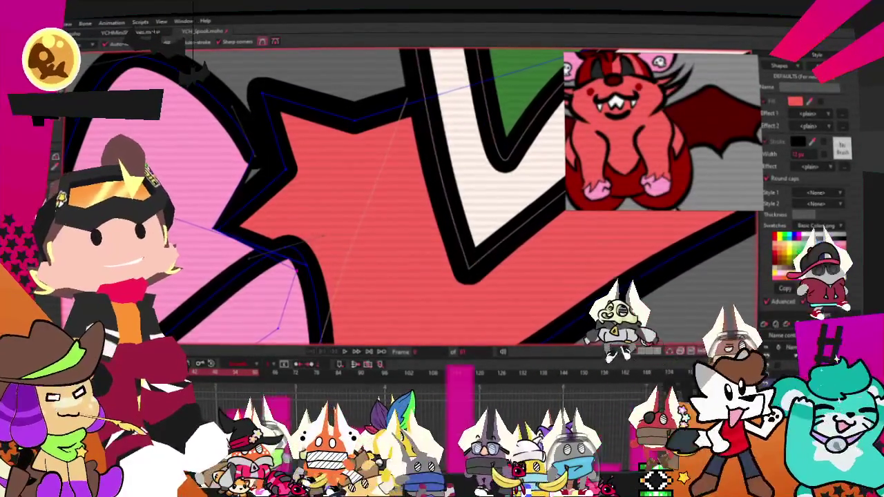
pyautogui.press('t')
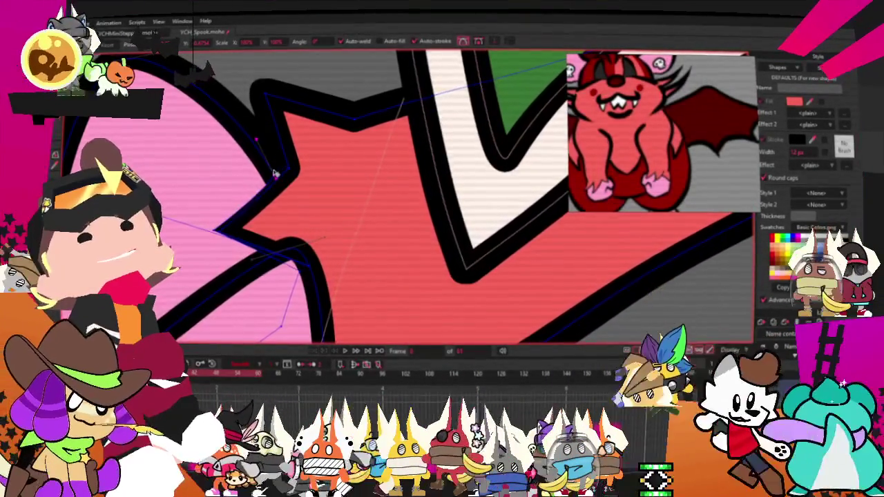
pyautogui.scroll(2, 215, 238)
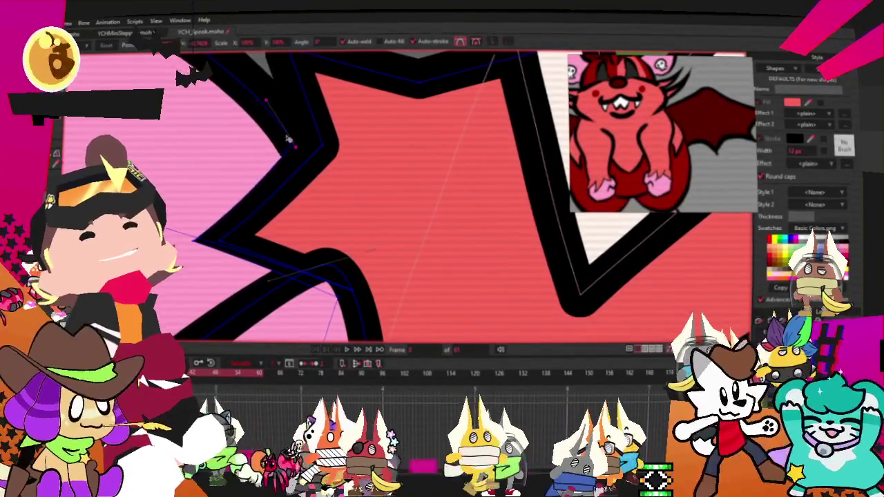
pyautogui.scroll(-2, 319, 149)
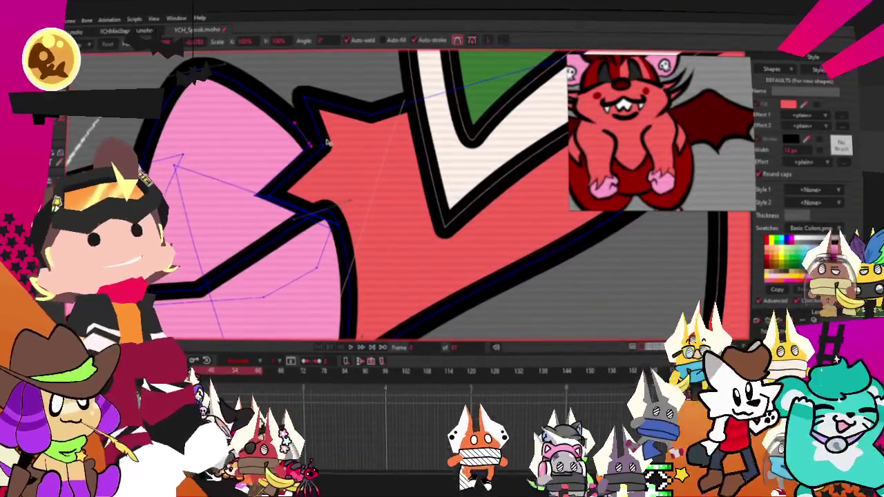
pyautogui.scroll(-2, 328, 143)
pyautogui.scroll(-1, 358, 219)
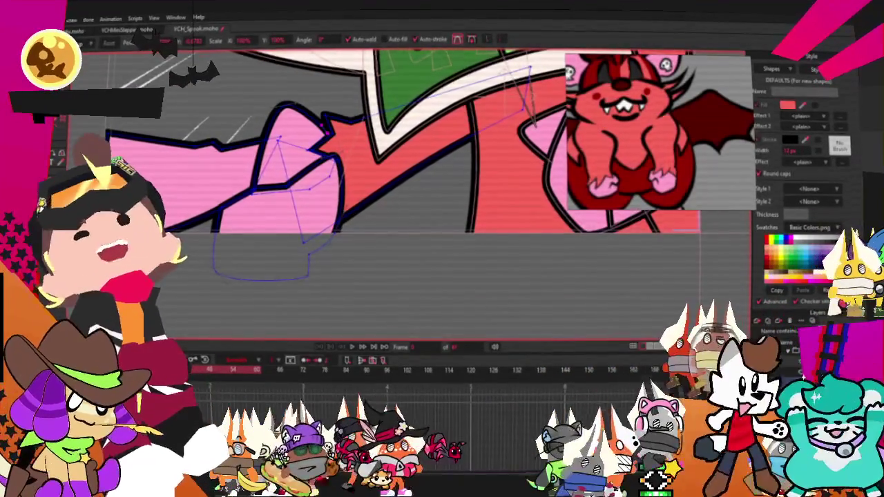
pyautogui.scroll(1, 291, 251)
pyautogui.scroll(1, 290, 252)
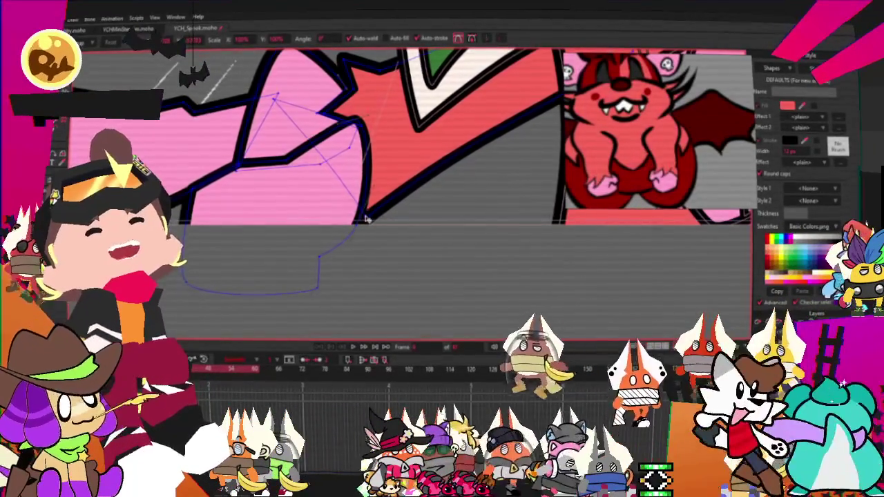
pyautogui.scroll(-2, 334, 199)
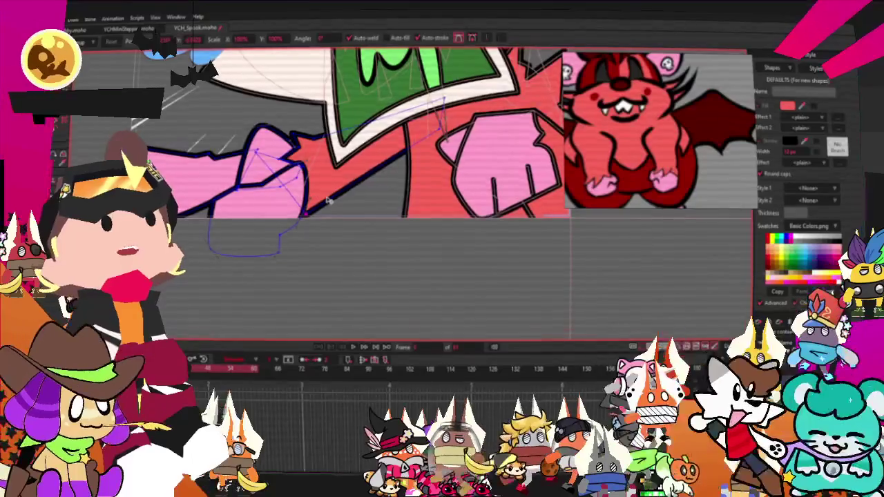
pyautogui.scroll(-2, 328, 201)
pyautogui.scroll(2, 330, 192)
pyautogui.scroll(-2, 332, 183)
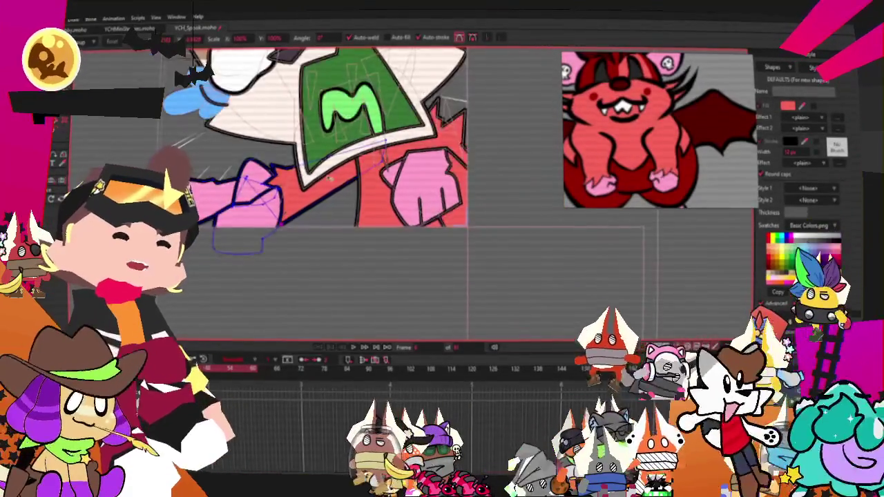
pyautogui.scroll(2, 332, 183)
pyautogui.scroll(-1, 442, 172)
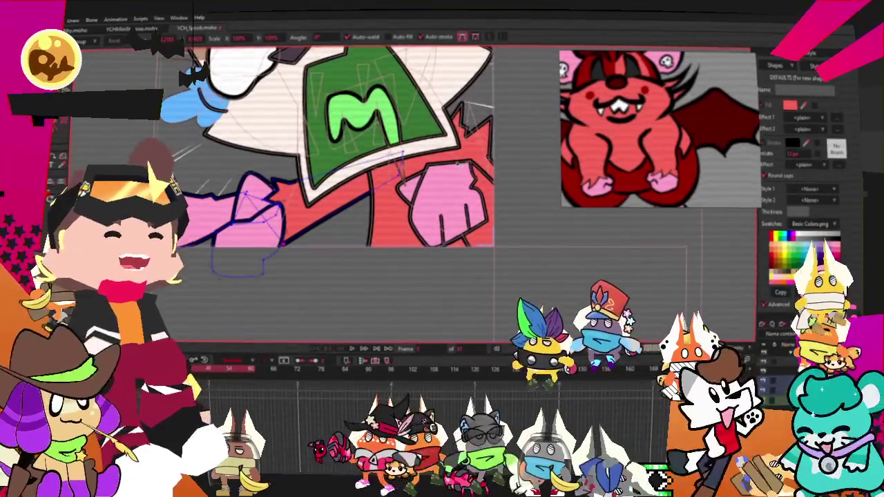
pyautogui.scroll(-2, 345, 173)
pyautogui.scroll(2, 345, 173)
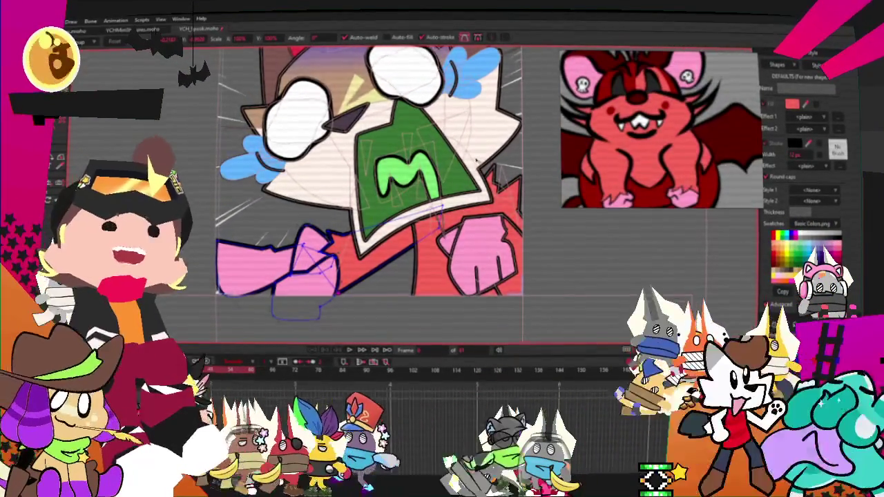
pyautogui.click(480, 252)
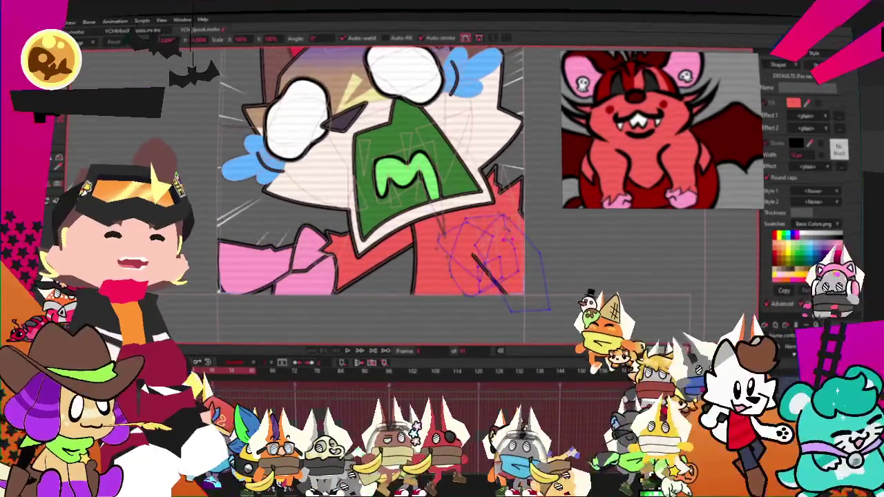
pyautogui.click(407, 148)
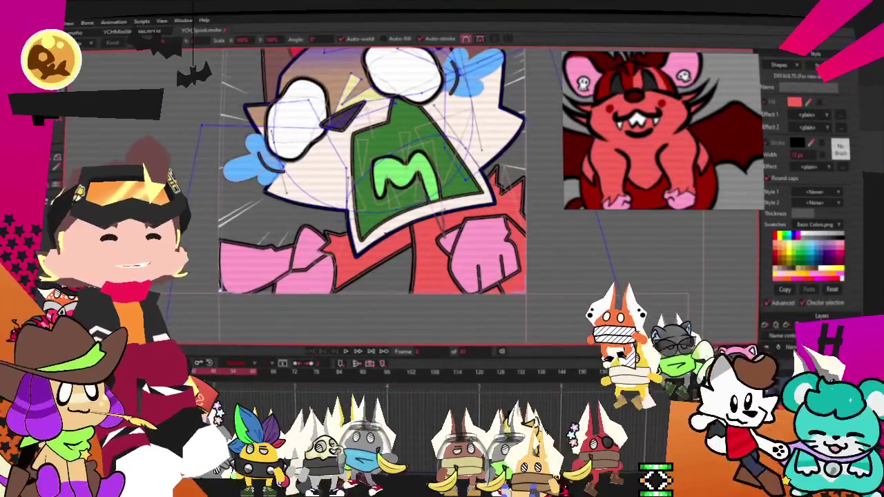
pyautogui.click(404, 176)
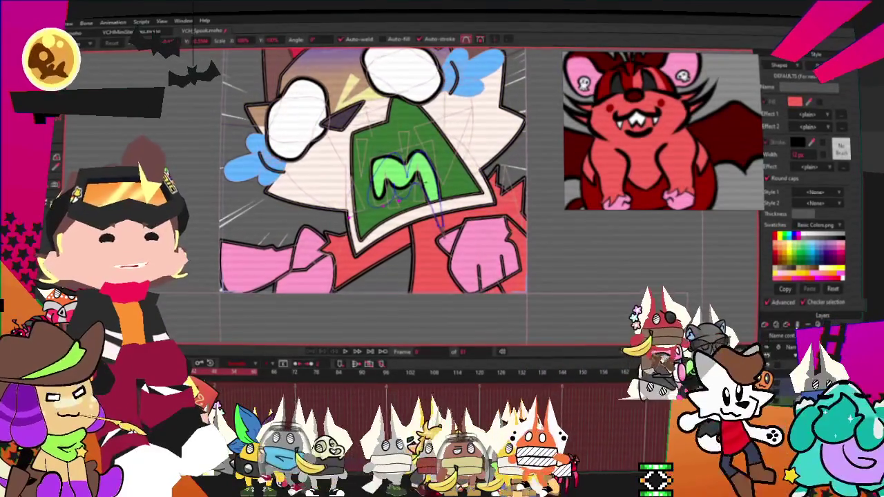
pyautogui.scroll(2, 461, 144)
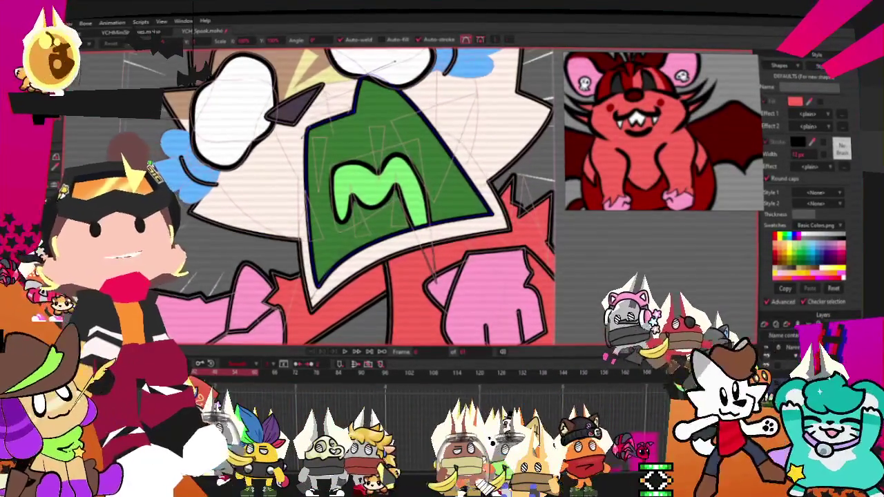
# Select the green mask shape and change its fill to black, undoing an accidental fill removal.
pyautogui.press('g')
pyautogui.click(371, 149)
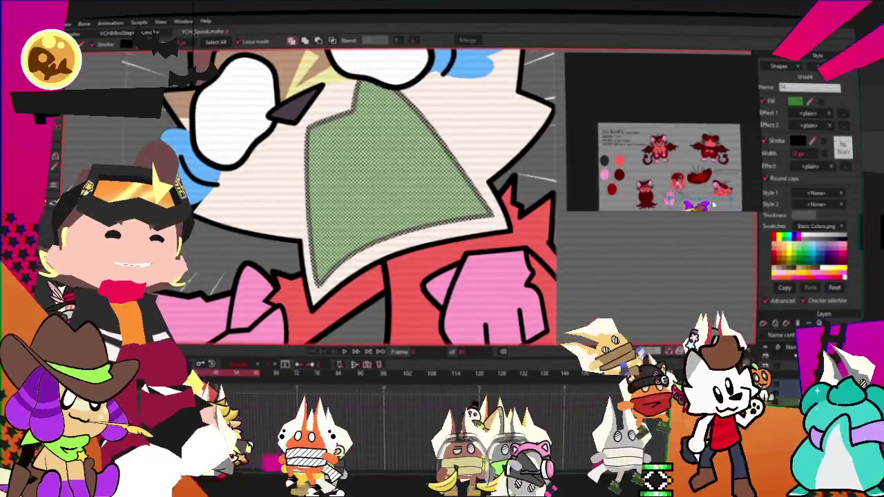
pyautogui.scroll(3, 655, 178)
pyautogui.scroll(3, 655, 178)
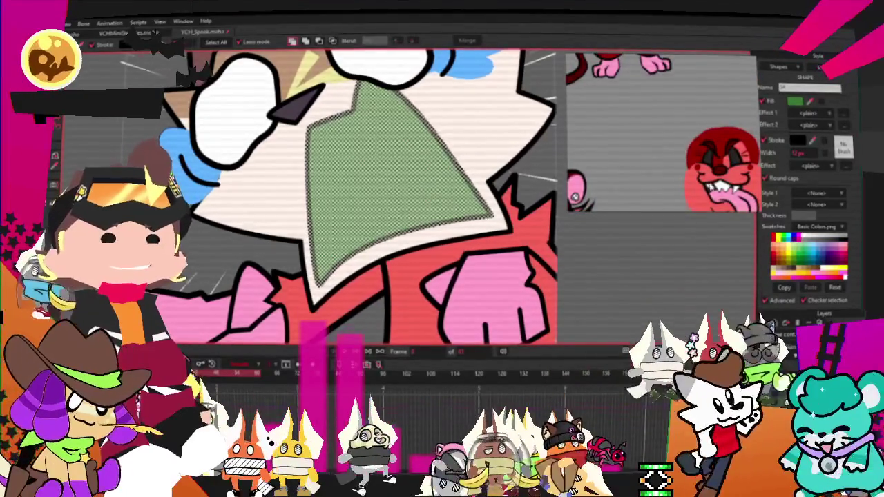
pyautogui.scroll(2, 655, 178)
pyautogui.scroll(2, 655, 177)
pyautogui.click(808, 104)
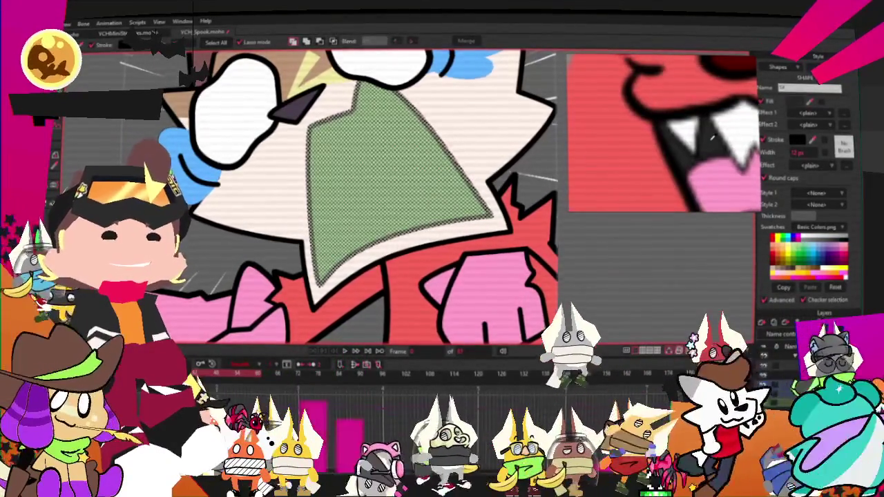
pyautogui.hotkey('ctrl', 'z')
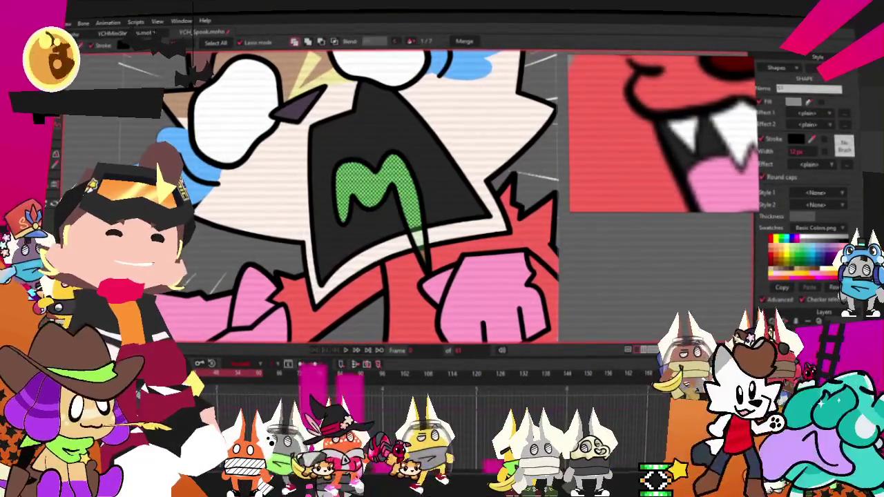
pyautogui.scroll(-5, 455, 237)
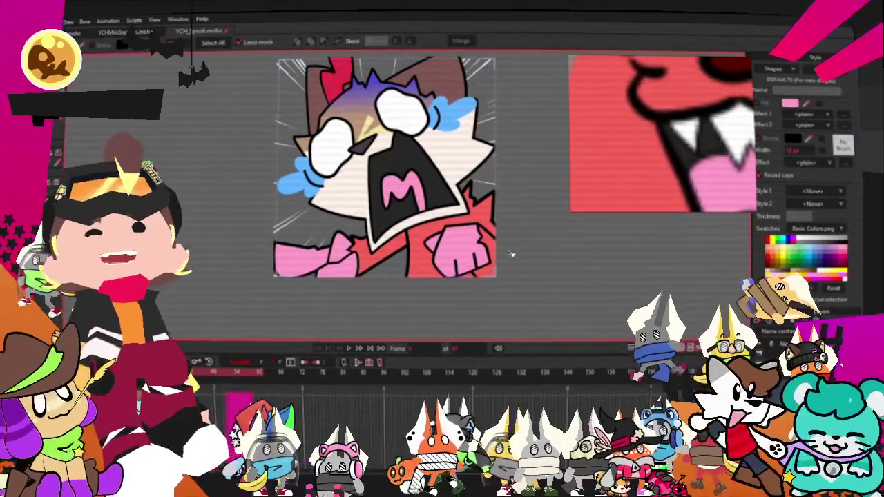
pyautogui.scroll(2, 509, 176)
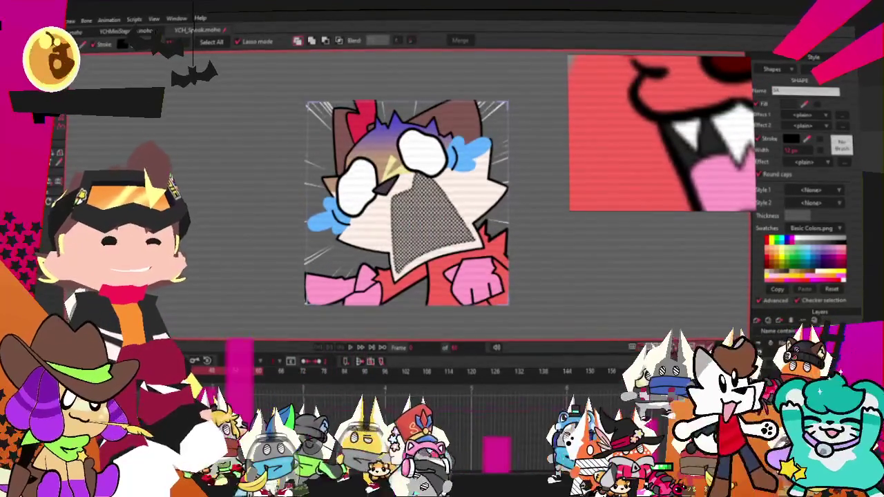
pyautogui.click(476, 203)
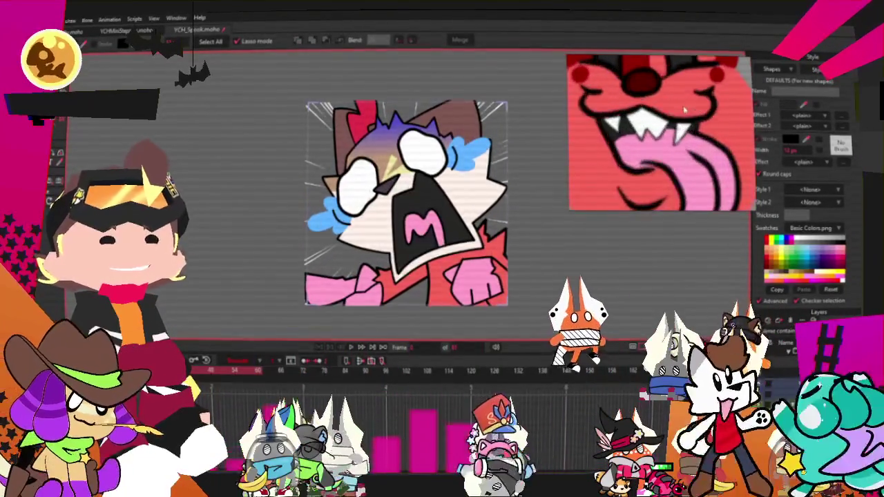
pyautogui.scroll(5, 439, 242)
pyautogui.scroll(2, 439, 242)
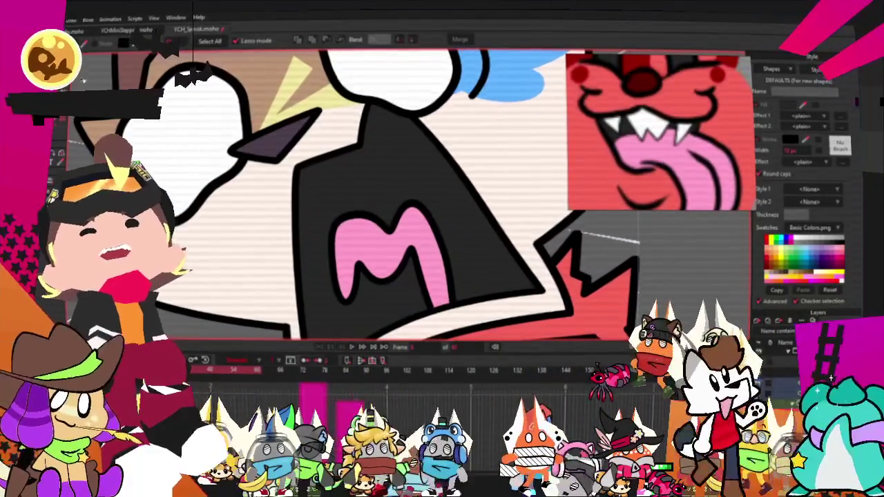
# Draw an angular eye outline with a zigzag lower edge above the M.
pyautogui.press('t')
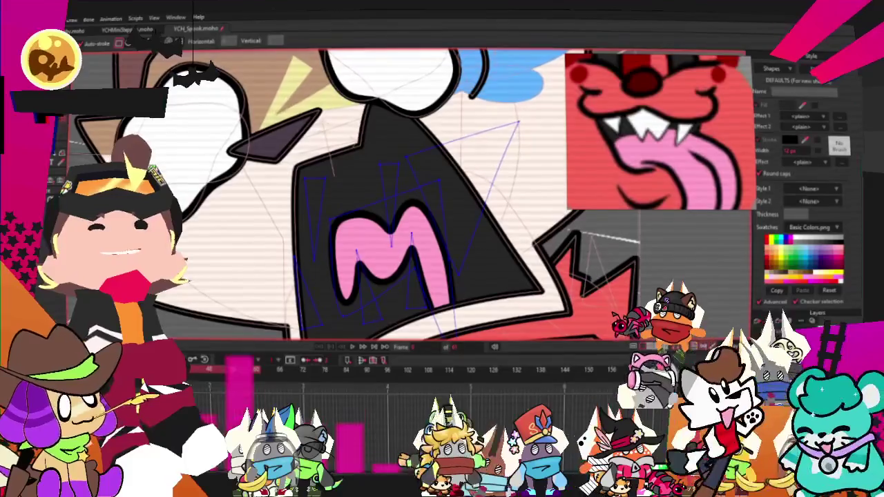
pyautogui.scroll(2, 439, 242)
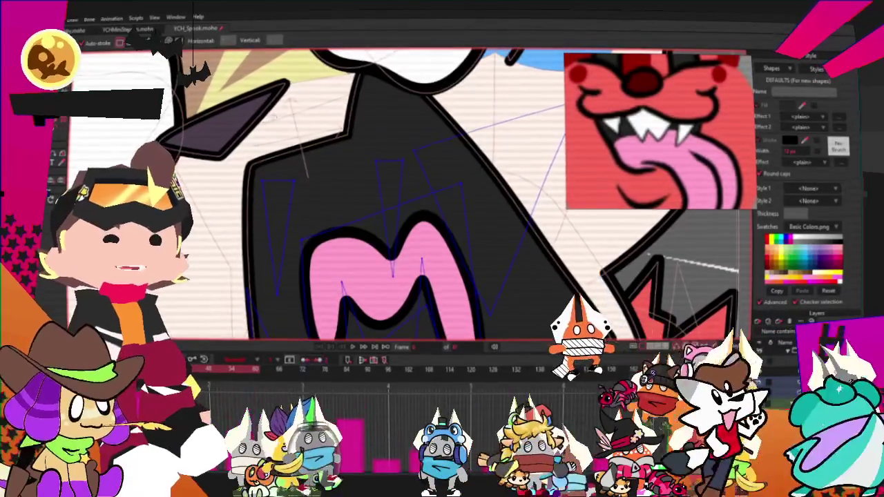
pyautogui.moveTo(290, 221); pyautogui.dragTo(385, 194)
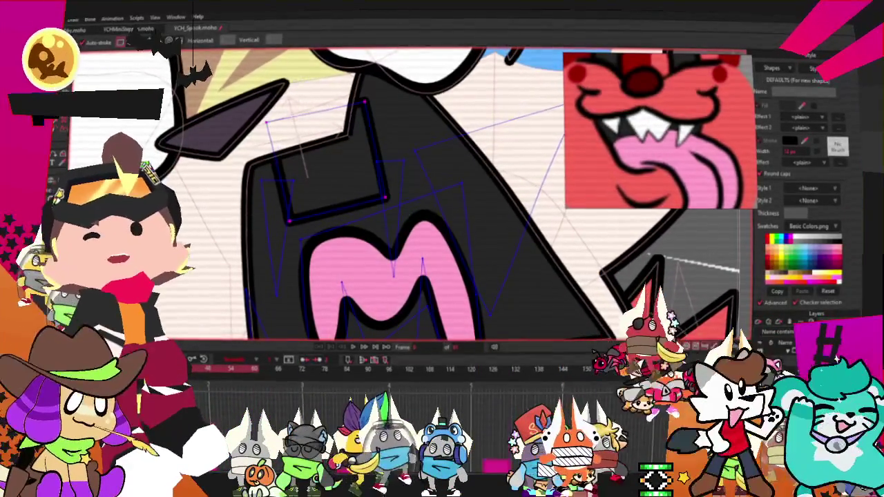
pyautogui.scroll(1, 383, 183)
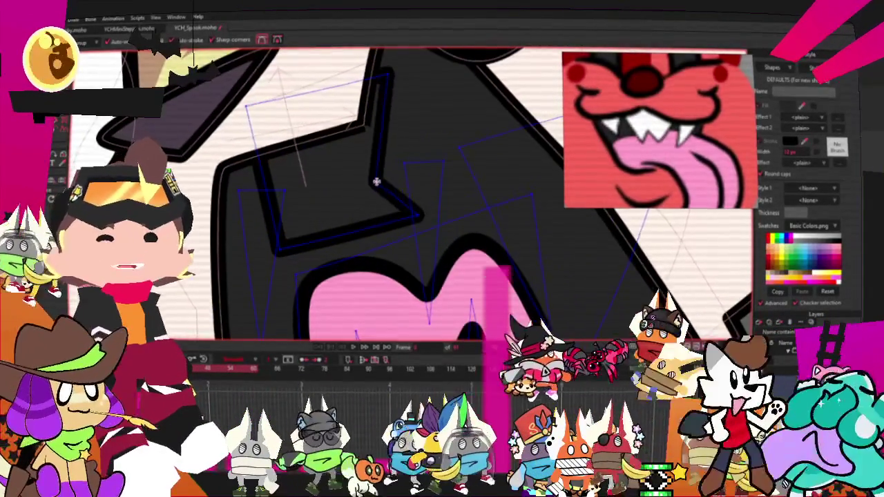
pyautogui.moveTo(371, 181); pyautogui.dragTo(426, 190)
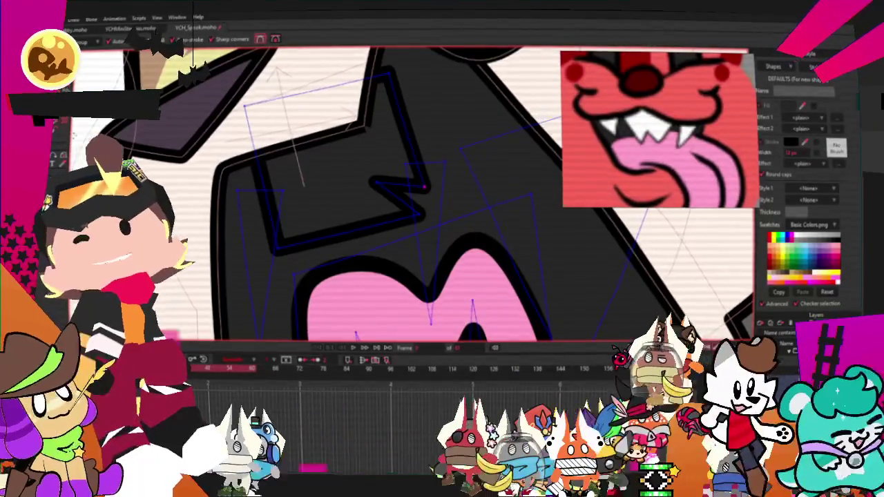
# Select the new eye shape and fill it white.
pyautogui.press('q')
pyautogui.click(250, 184)
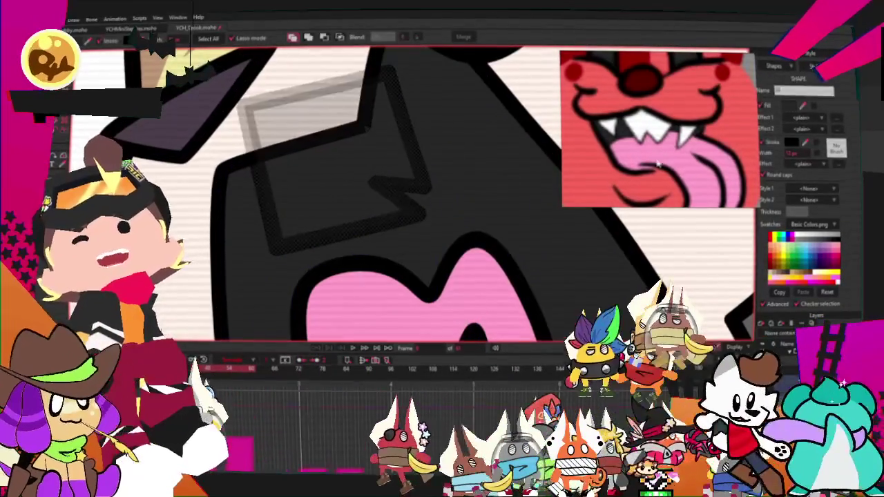
pyautogui.click(332, 179)
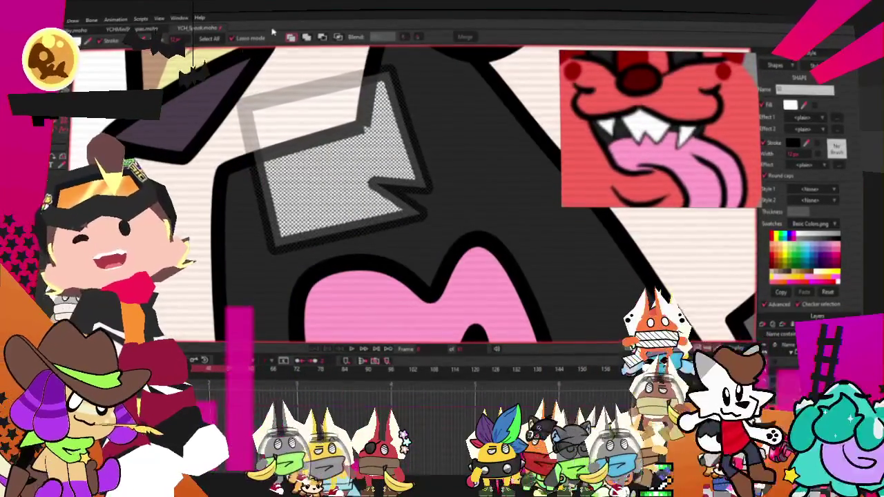
pyautogui.press('t')
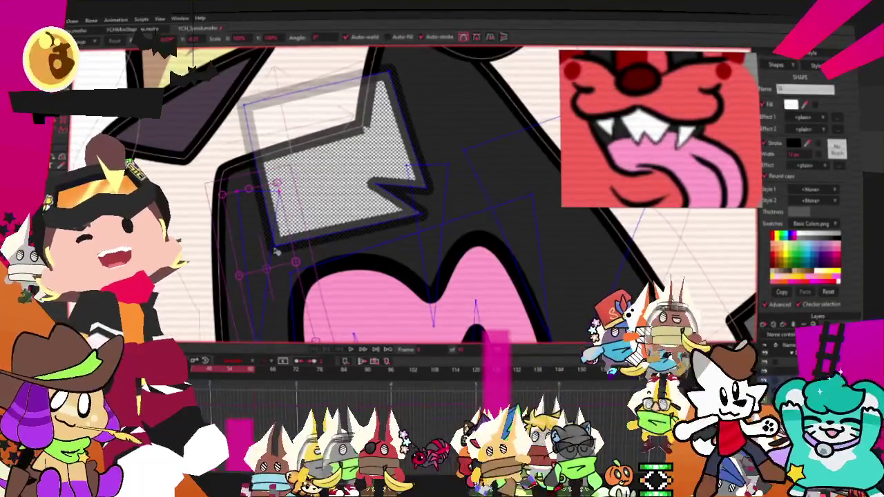
pyautogui.click(276, 250)
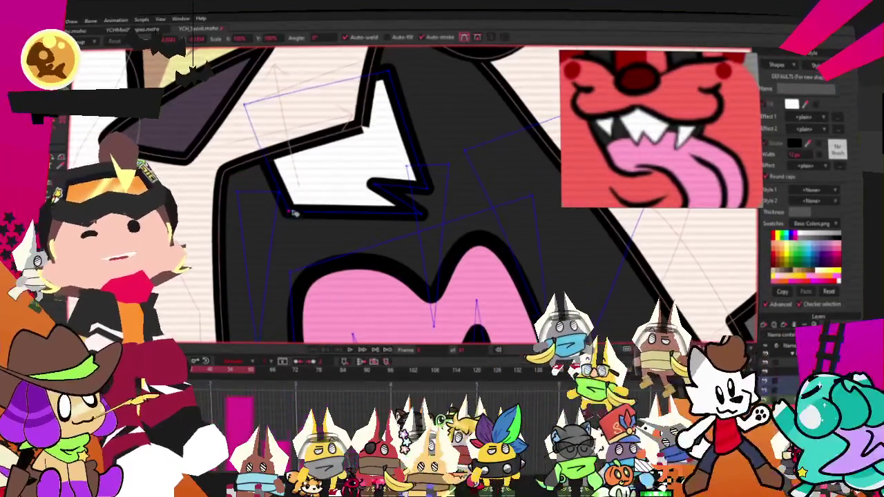
pyautogui.press('c')
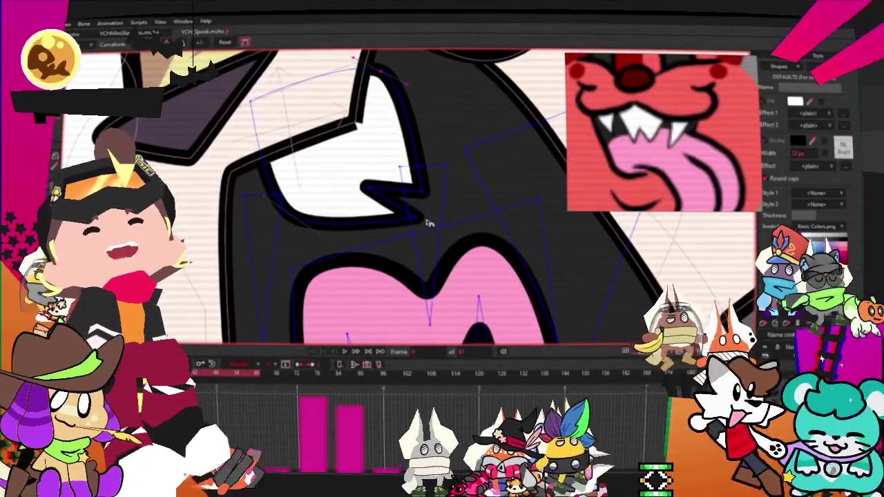
# Drag the eye's right tip point inward to make it narrower and pointed.
pyautogui.scroll(2, 357, 183)
pyautogui.press('t')
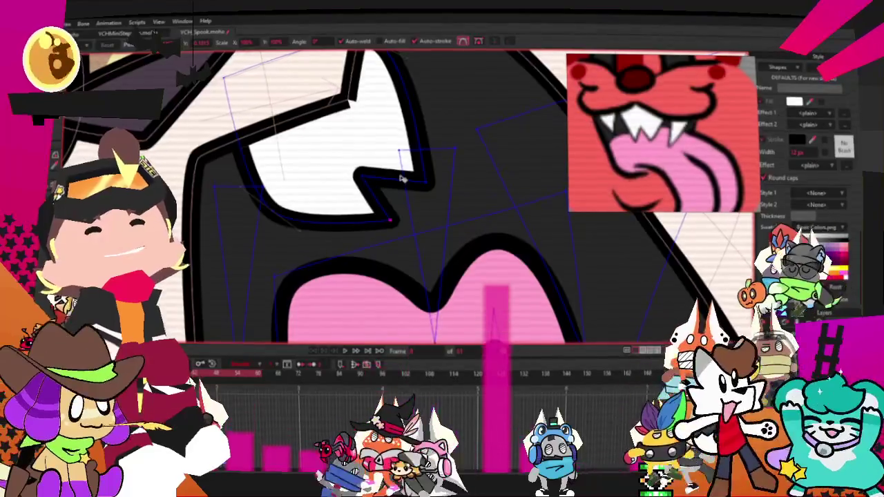
pyautogui.scroll(-1, 409, 220)
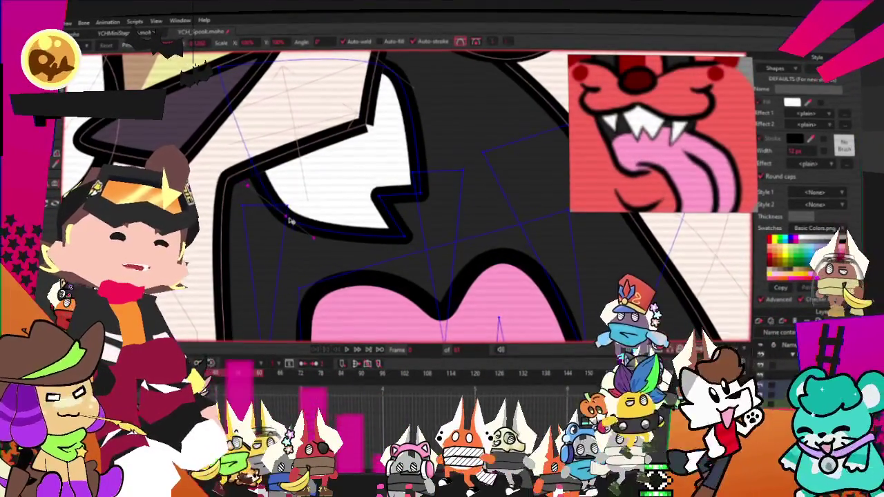
pyautogui.click(394, 243)
pyautogui.moveTo(426, 204); pyautogui.dragTo(397, 202)
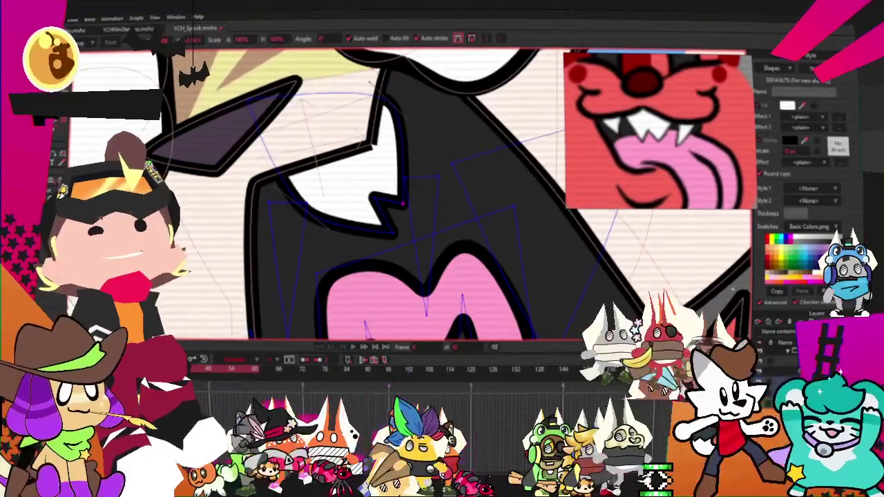
pyautogui.press('a')
pyautogui.scroll(2, 269, 138)
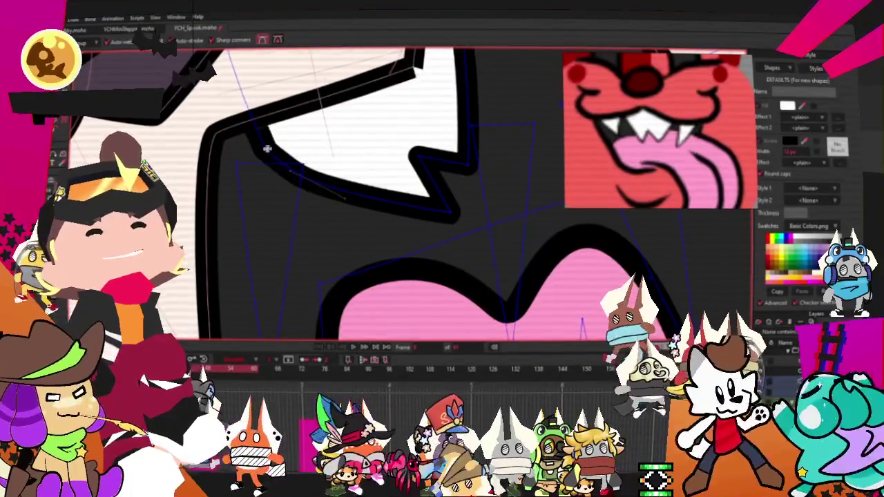
# Add a point to the black mask outline and reshape its inner edge.
pyautogui.moveTo(256, 142)
pyautogui.mouseDown()
pyautogui.moveTo(247, 273)
pyautogui.moveTo(163, 141)
pyautogui.mouseUp()
pyautogui.scroll(-3, 207, 145)
pyautogui.scroll(2, 285, 131)
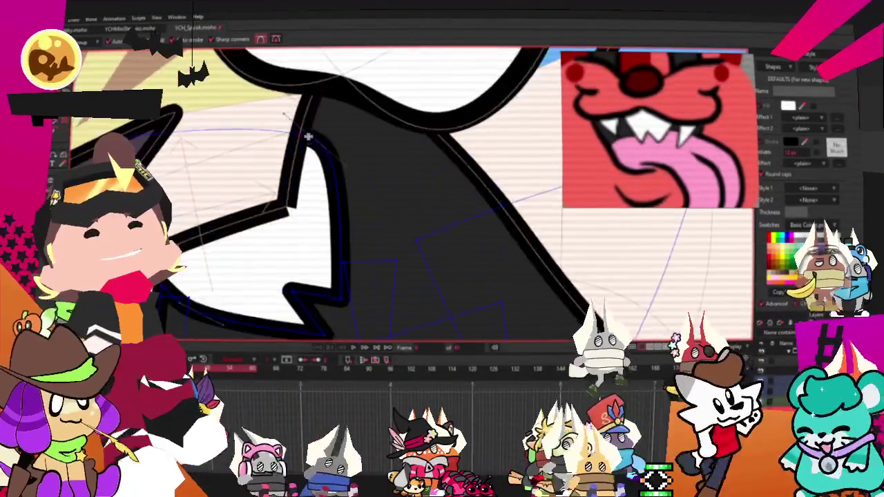
pyautogui.scroll(2, 285, 131)
pyautogui.scroll(2, 286, 131)
pyautogui.moveTo(285, 131); pyautogui.dragTo(433, 186)
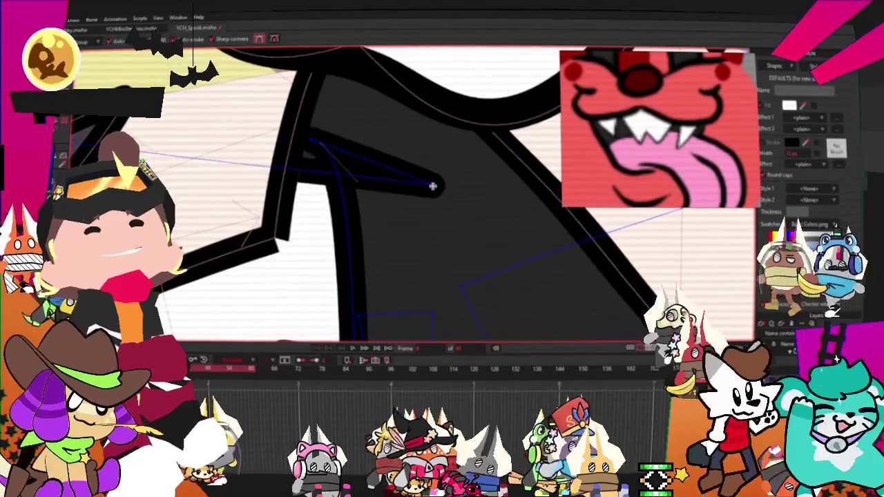
pyautogui.scroll(-2, 444, 205)
pyautogui.scroll(2, 401, 231)
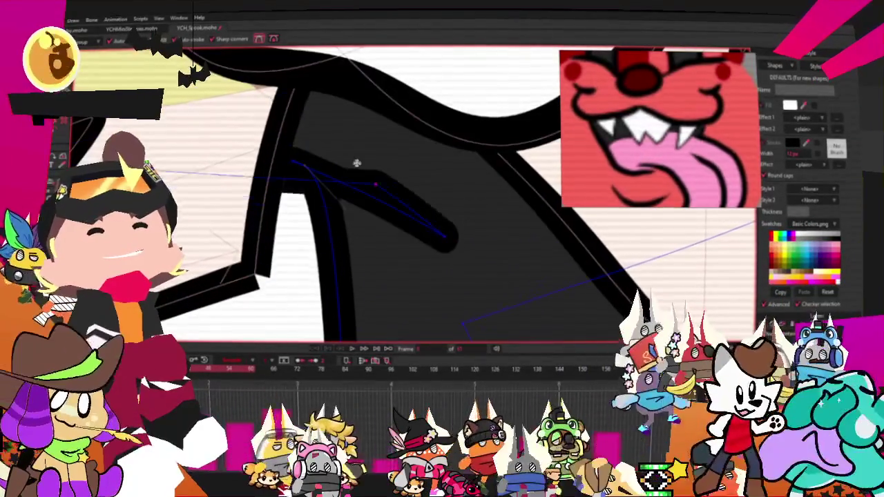
pyautogui.scroll(-2, 272, 51)
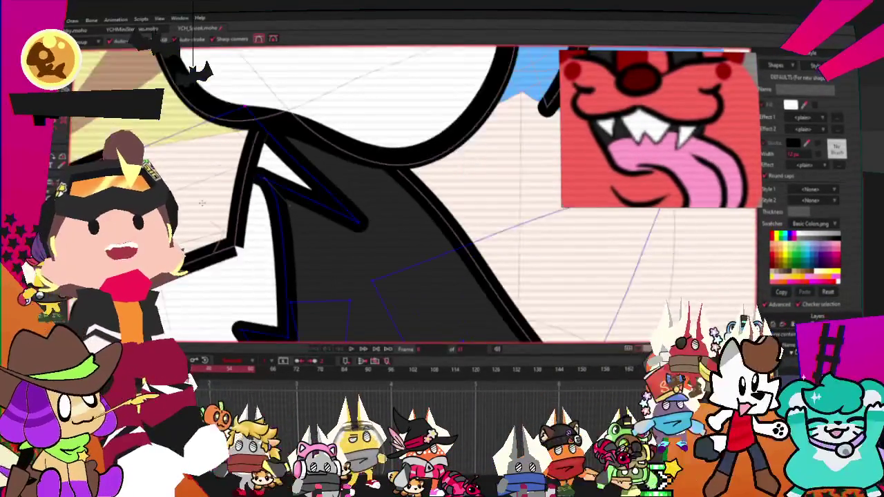
pyautogui.scroll(1, 406, 161)
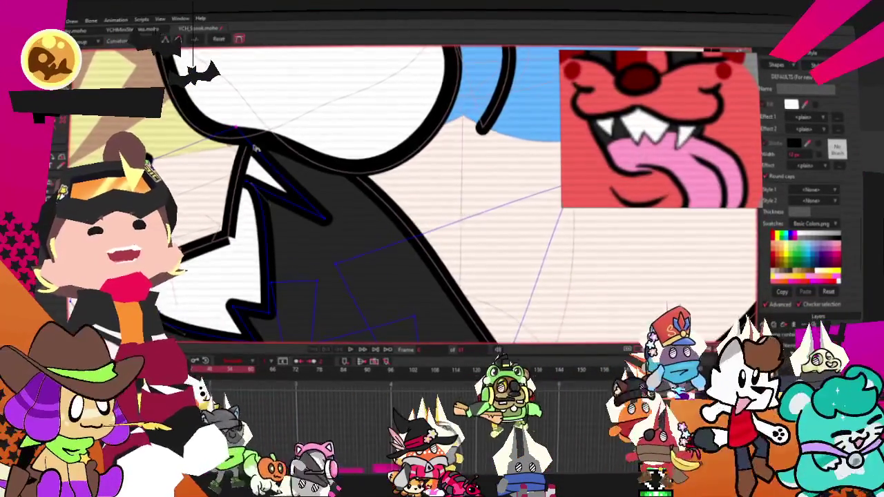
pyautogui.scroll(-2, 406, 160)
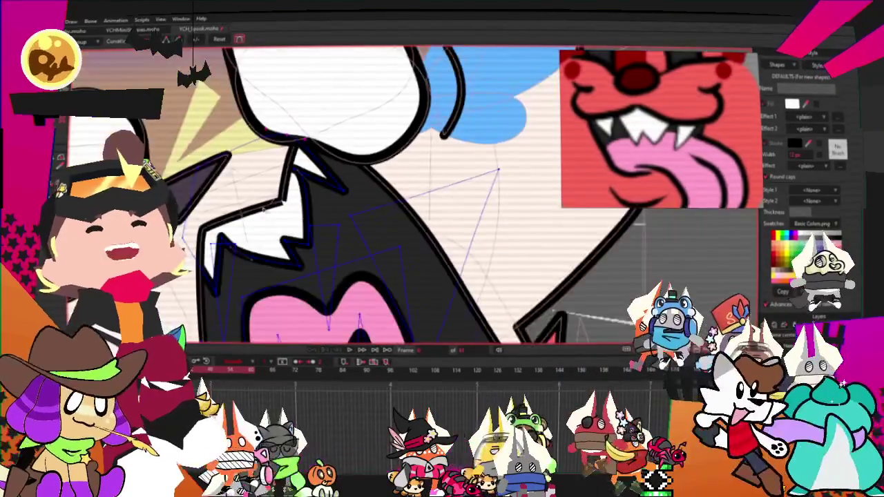
# Pull the mask's spike tips upward to sharpen them.
pyautogui.press('a')
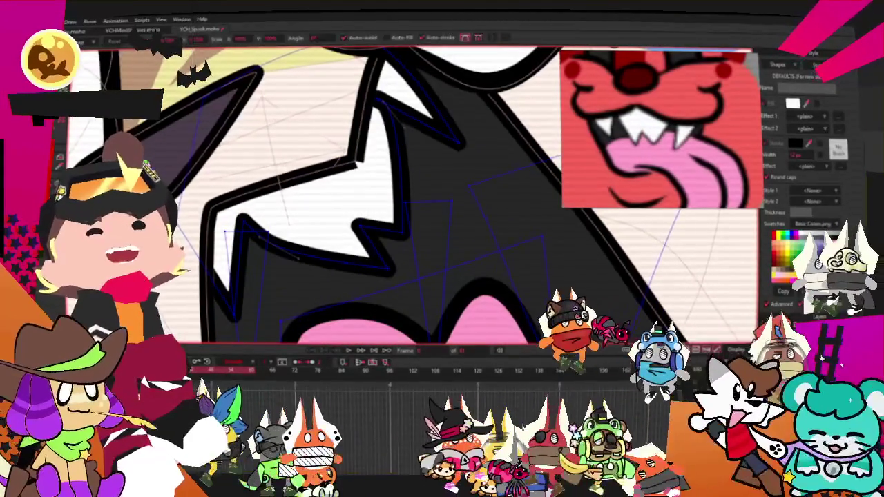
pyautogui.moveTo(459, 145); pyautogui.dragTo(477, 121)
pyautogui.scroll(2, 355, 113)
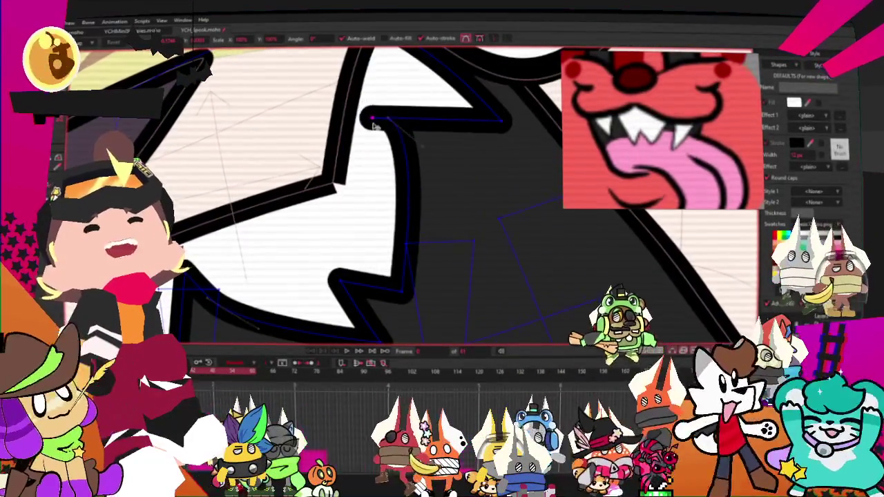
pyautogui.moveTo(372, 119); pyautogui.dragTo(377, 114)
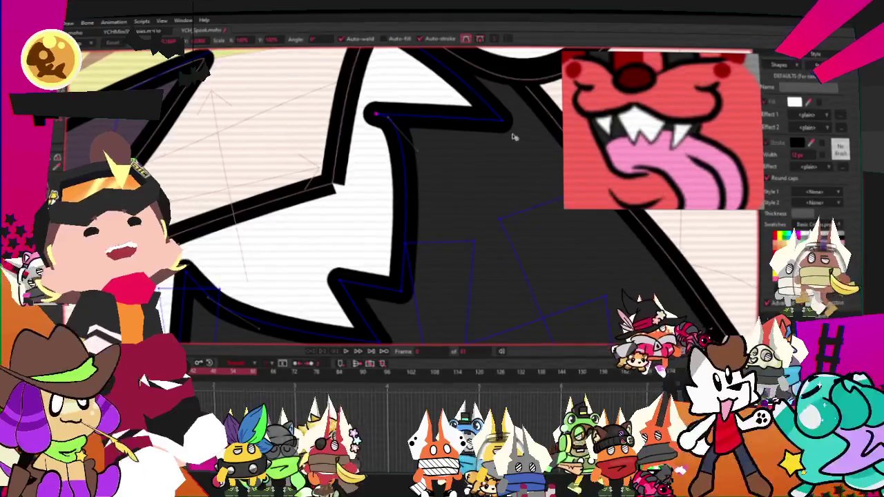
pyautogui.moveTo(493, 142); pyautogui.dragTo(293, 295)
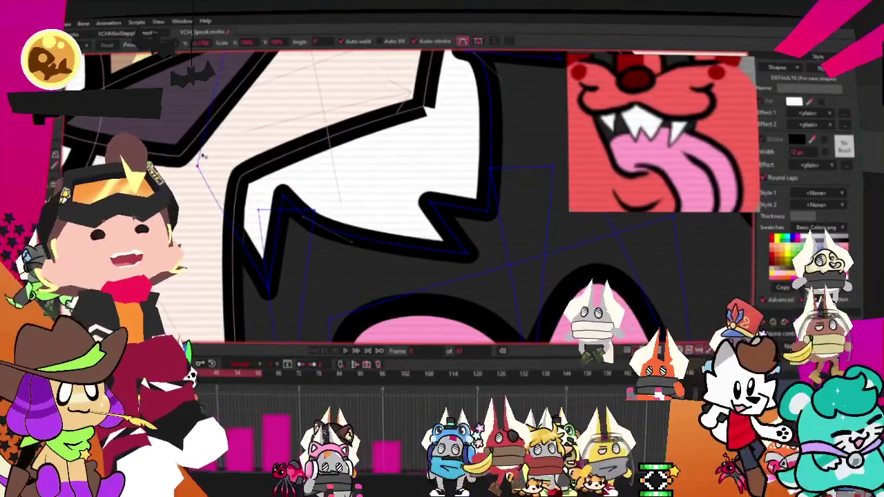
pyautogui.press('w')
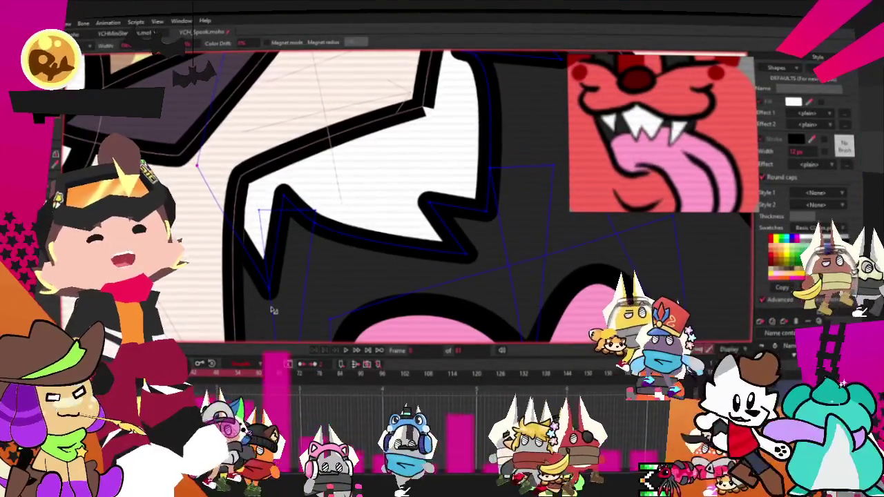
pyautogui.moveTo(268, 298); pyautogui.dragTo(402, 181)
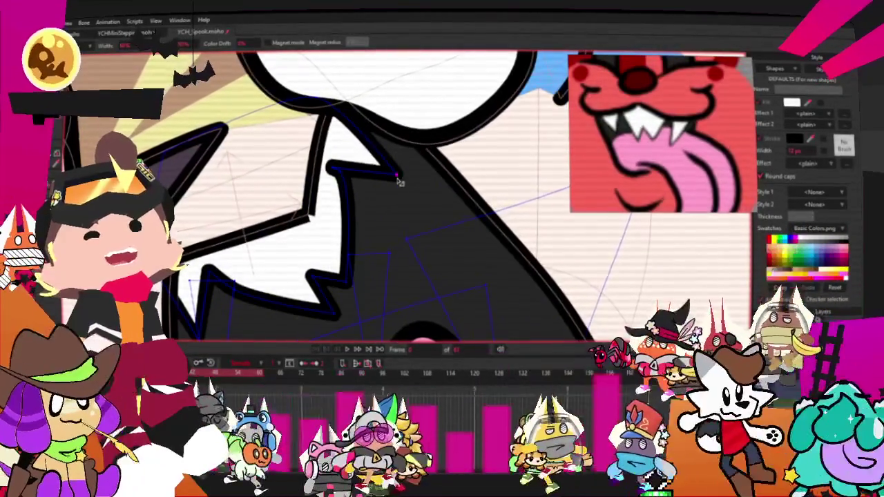
pyautogui.scroll(2, 361, 182)
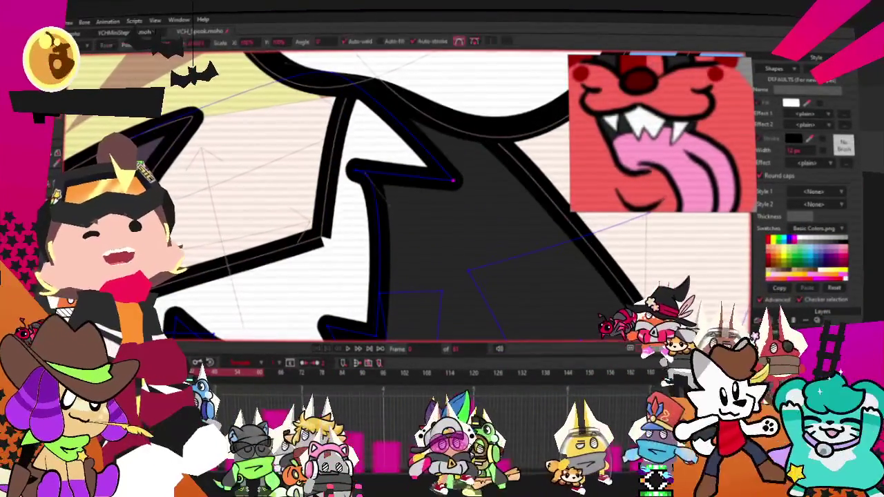
# Adjust a jagged-edge point and pull the mask's inner notch up and left.
pyautogui.moveTo(375, 187); pyautogui.dragTo(370, 208)
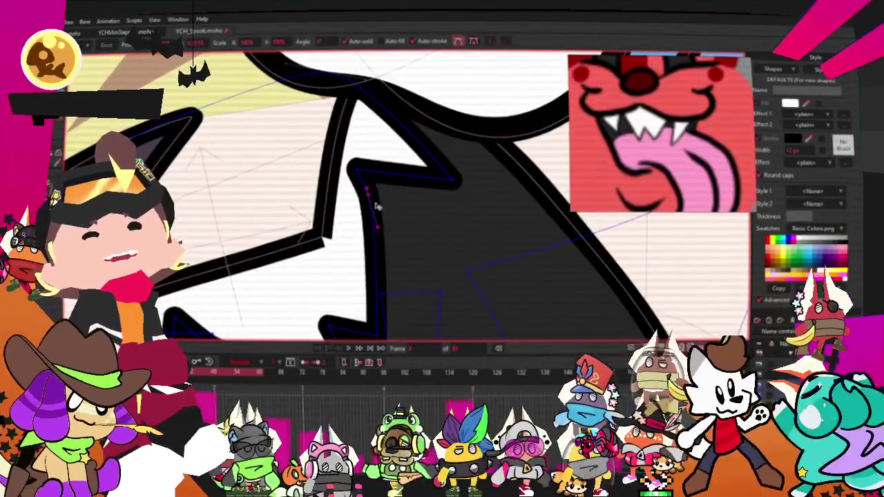
pyautogui.moveTo(359, 172); pyautogui.dragTo(353, 166)
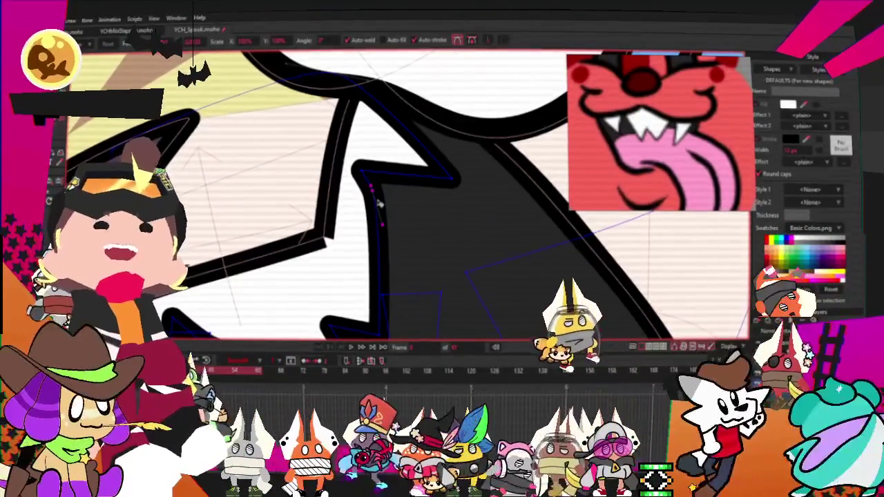
pyautogui.scroll(-3, 302, 194)
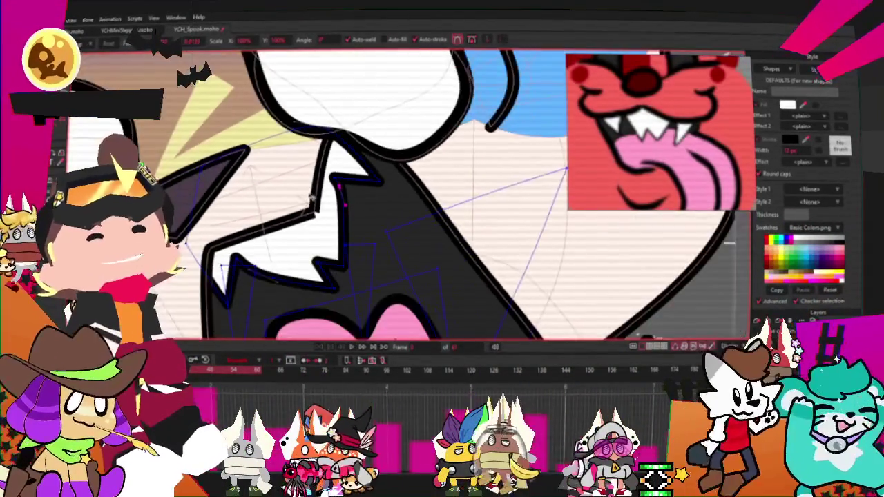
pyautogui.scroll(-1, 316, 231)
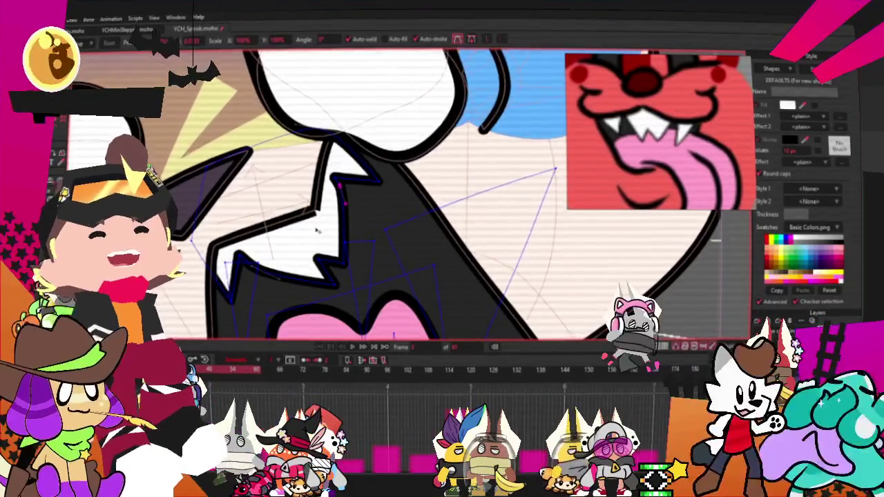
pyautogui.scroll(-2, 318, 231)
pyautogui.scroll(4, 319, 229)
pyautogui.scroll(-3, 323, 163)
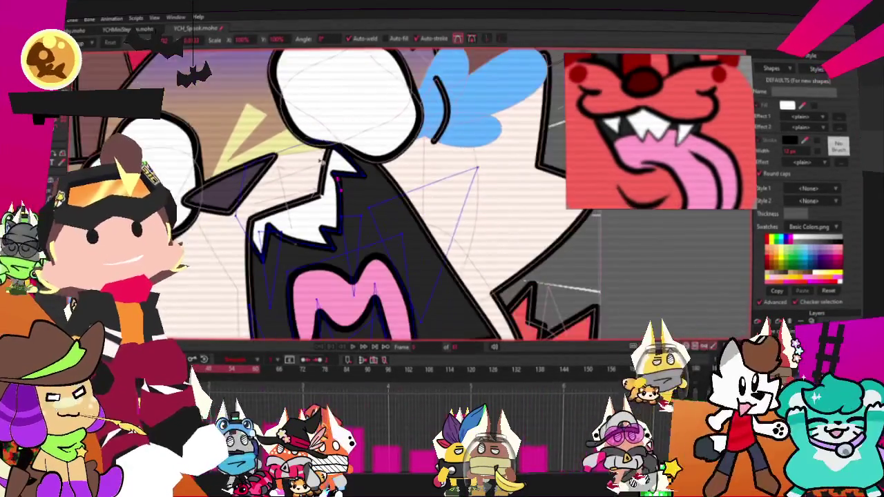
pyautogui.scroll(-2, 316, 197)
pyautogui.scroll(2, 319, 179)
pyautogui.scroll(-1, 327, 128)
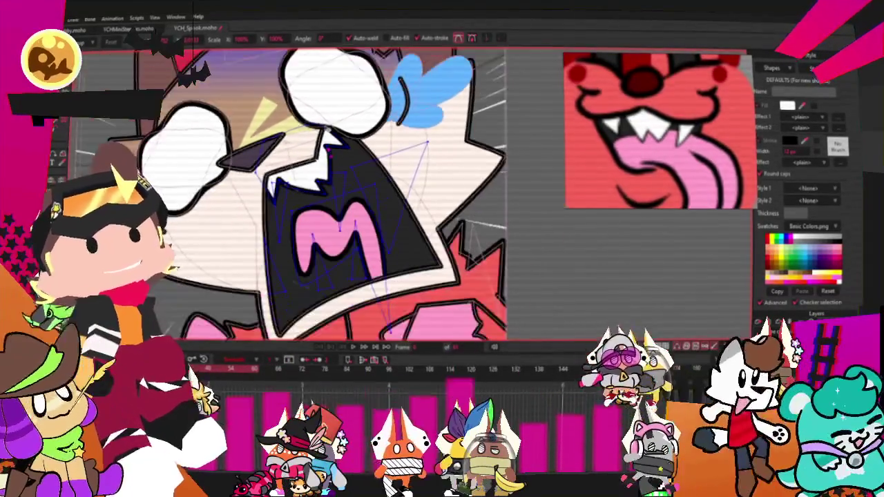
pyautogui.scroll(2, 339, 235)
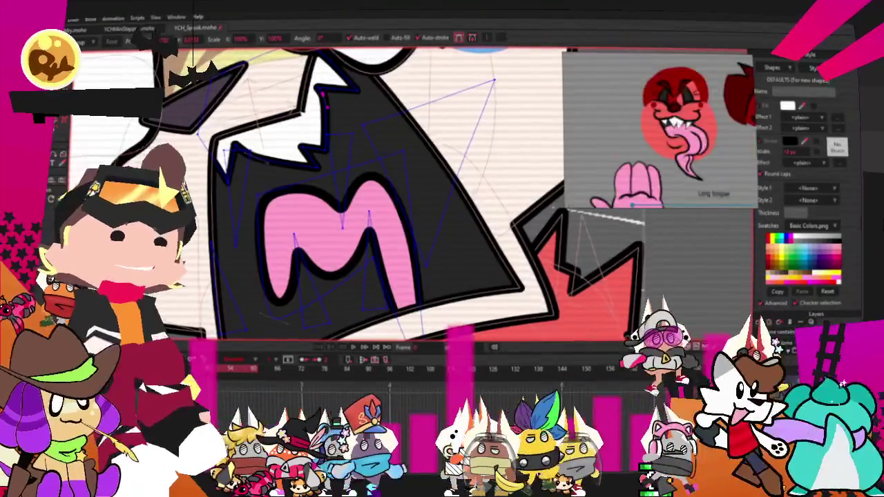
pyautogui.scroll(-3, 314, 290)
pyautogui.scroll(1, 314, 290)
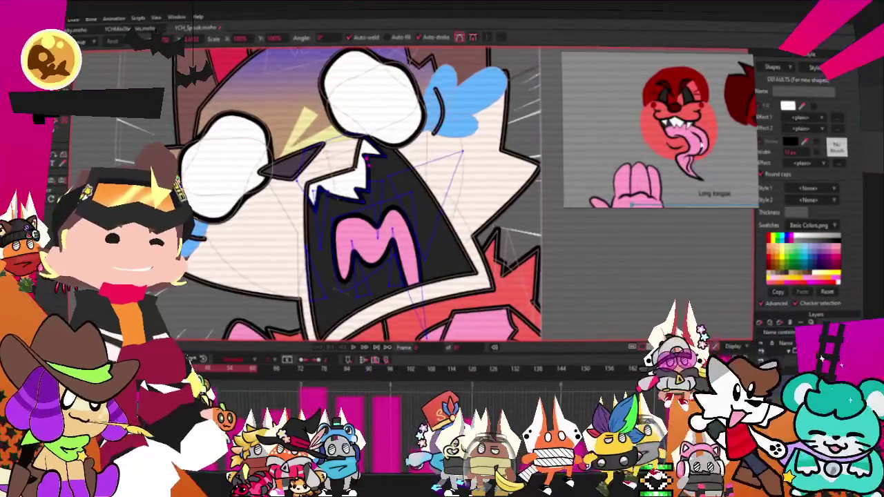
pyautogui.scroll(1, 189, 111)
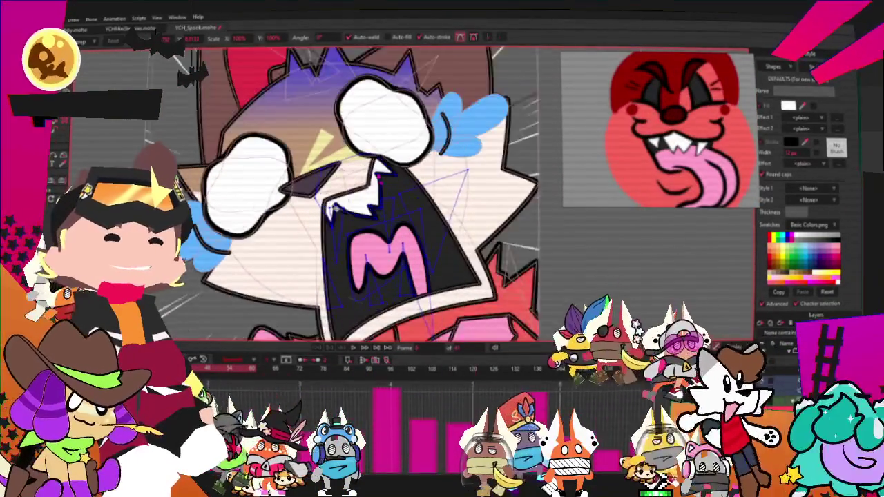
pyautogui.click(414, 255)
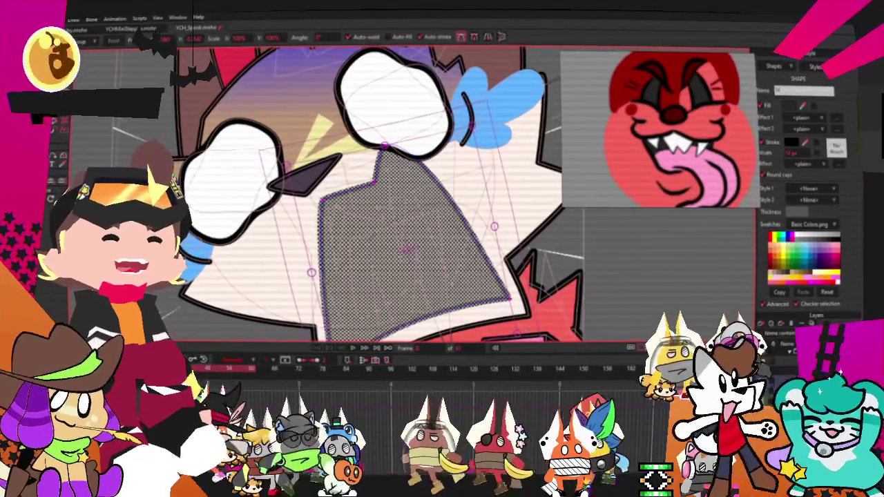
# Select the eye shadow shape and fill it dark red.
pyautogui.click(394, 103)
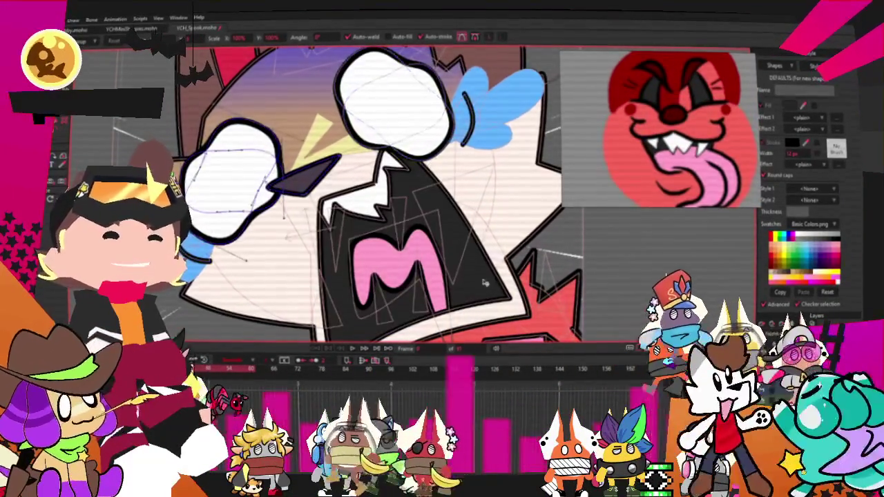
pyautogui.scroll(2, 593, 314)
pyautogui.press('q')
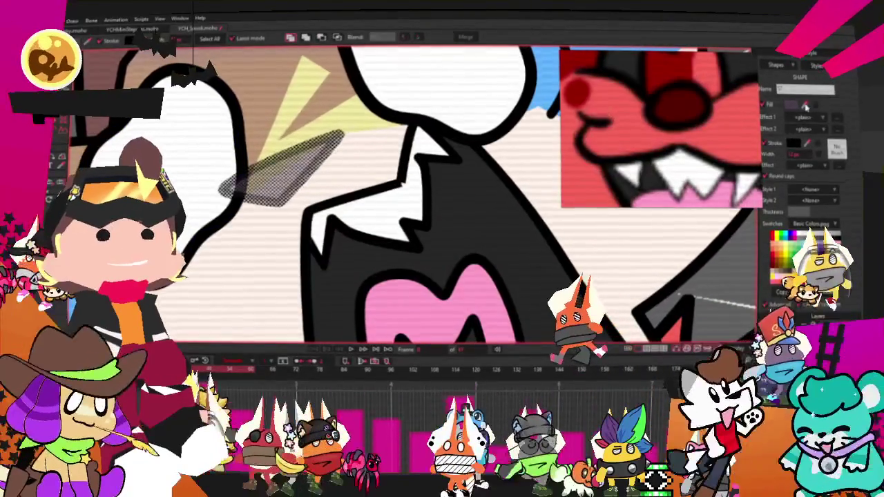
pyautogui.scroll(-2, 243, 215)
pyautogui.scroll(1, 243, 216)
pyautogui.press('space')
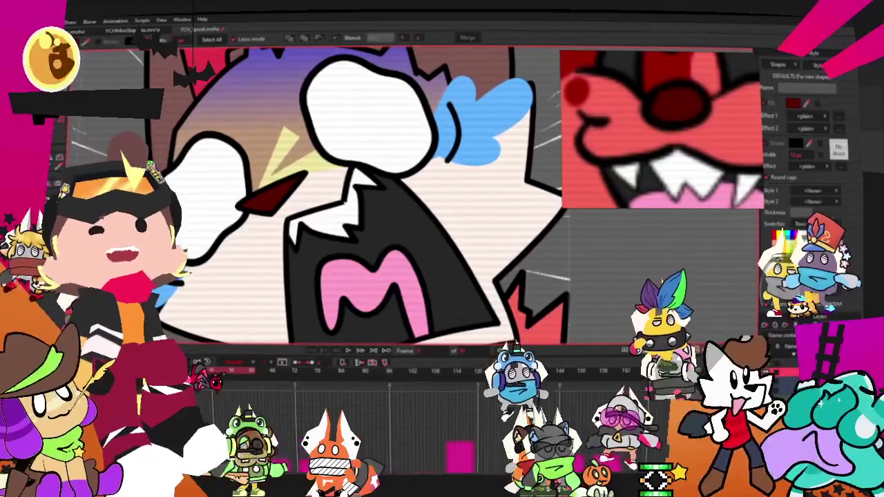
# Drag the eye shadow's upper-right corner down-left to reshape its top edge.
pyautogui.scroll(2, 260, 129)
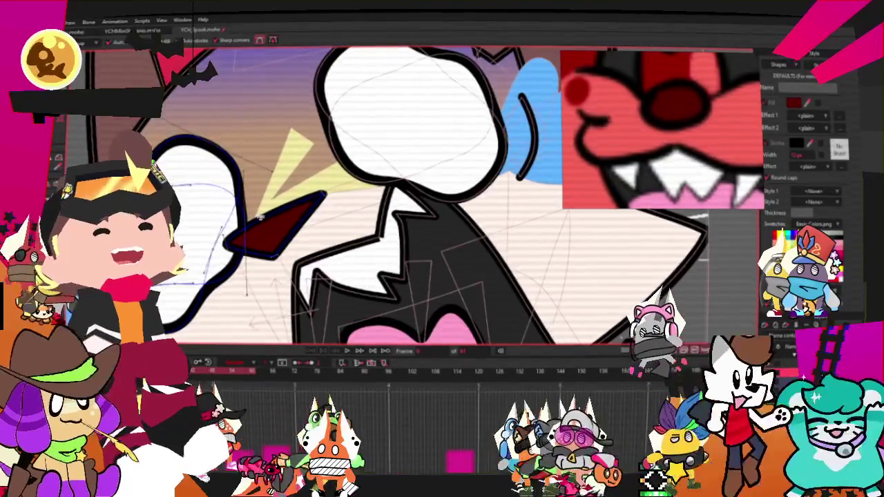
pyautogui.scroll(1, 262, 216)
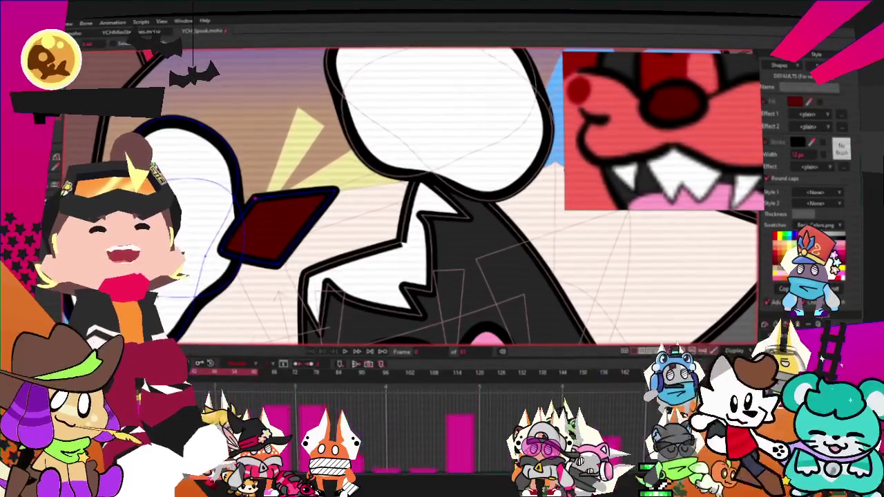
pyautogui.scroll(2, 281, 216)
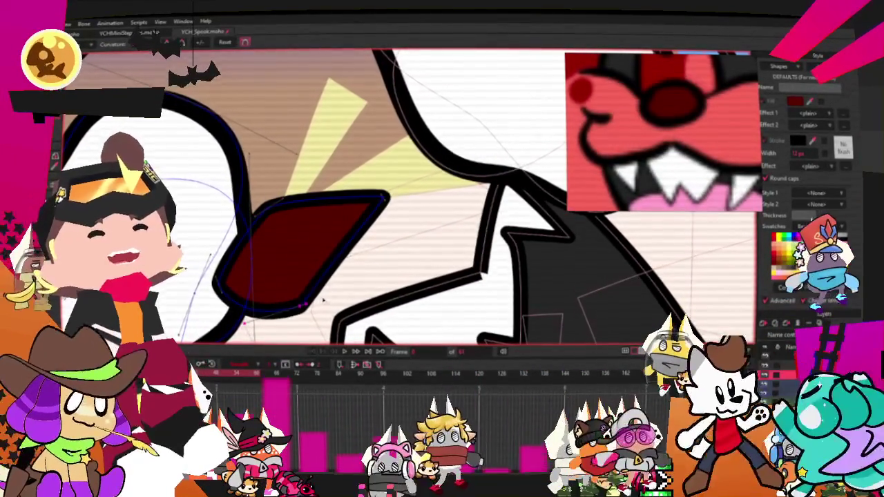
pyautogui.scroll(2, 411, 193)
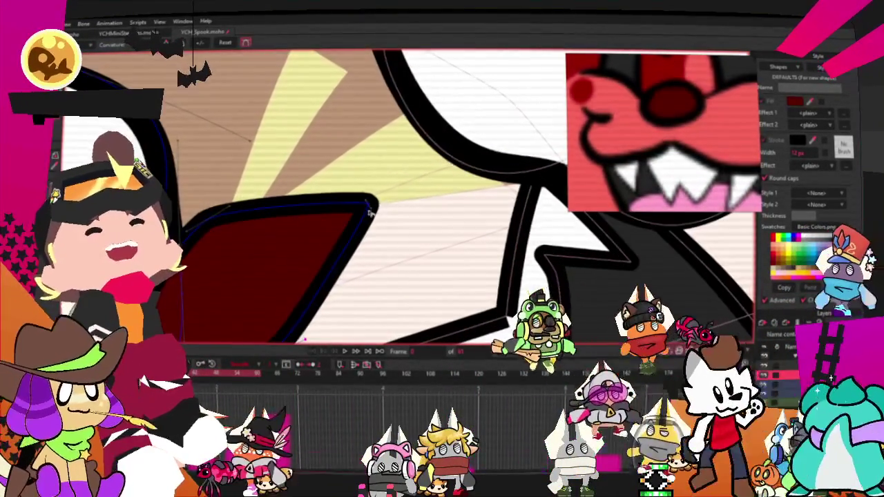
pyautogui.moveTo(305, 157); pyautogui.dragTo(233, 254)
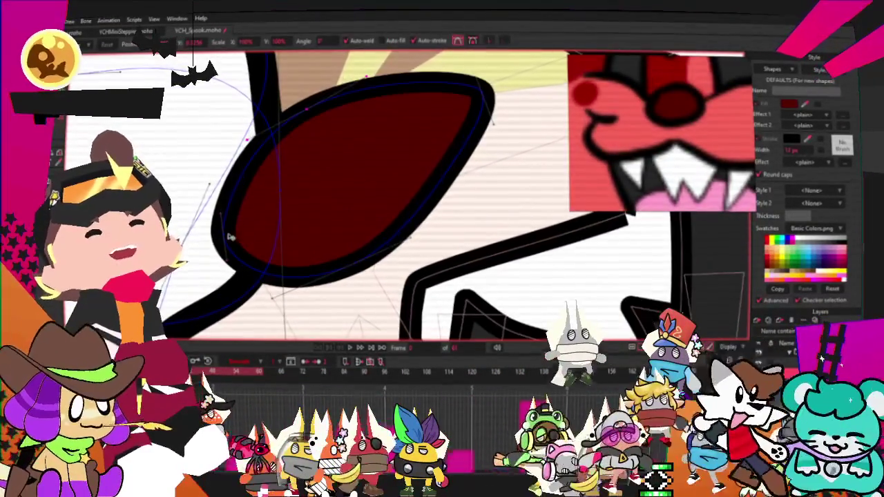
pyautogui.moveTo(202, 194)
pyautogui.mouseDown()
pyautogui.moveTo(271, 219)
pyautogui.moveTo(245, 277)
pyautogui.mouseUp()
pyautogui.moveTo(410, 167); pyautogui.dragTo(396, 181)
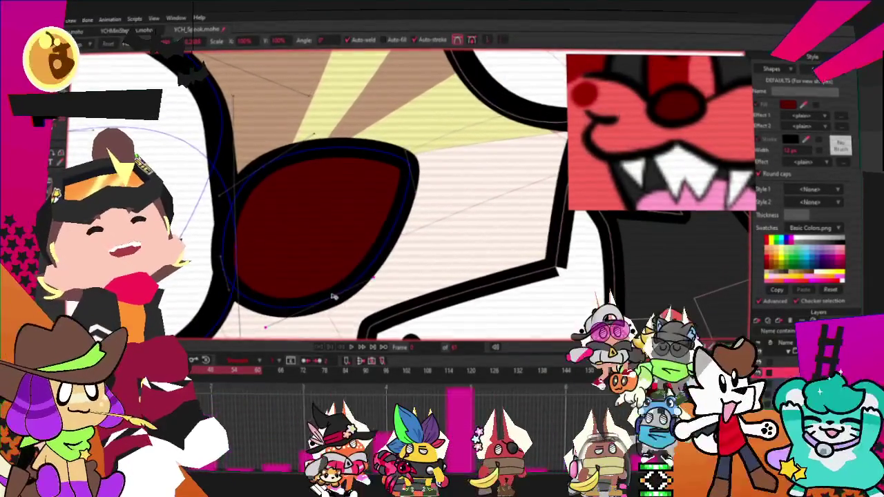
pyautogui.scroll(-2, 332, 297)
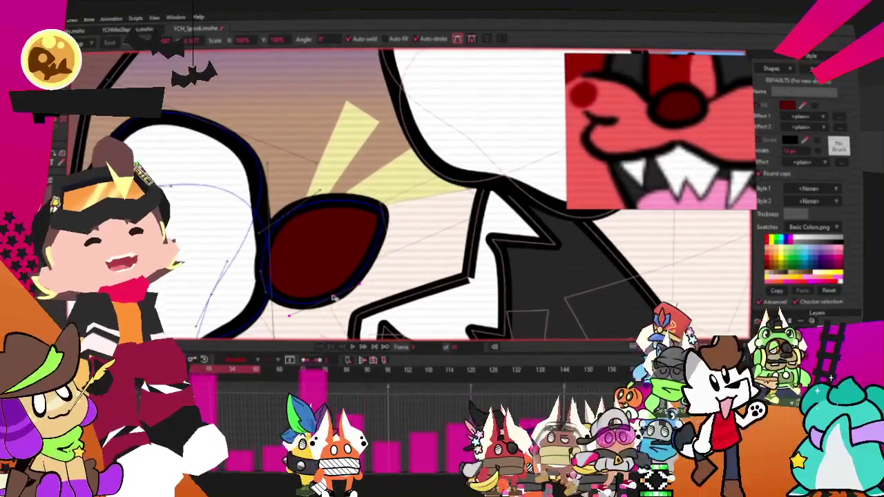
pyautogui.scroll(-1, 333, 298)
pyautogui.scroll(-1, 325, 299)
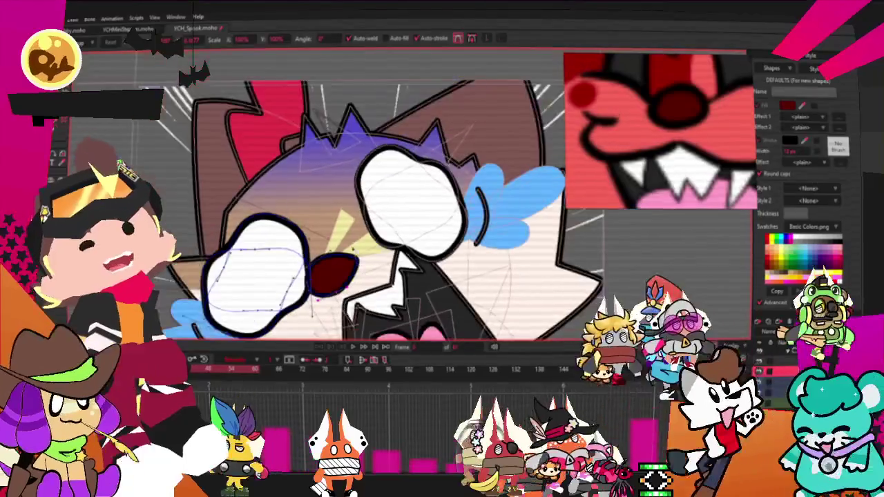
# Select the shape beneath the cat's face.
pyautogui.scroll(-1, 373, 180)
pyautogui.scroll(-2, 398, 182)
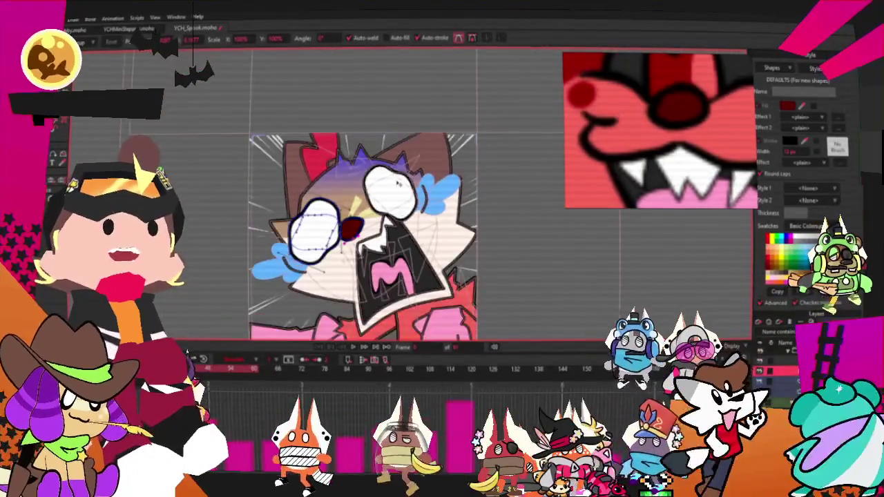
pyautogui.scroll(1, 468, 226)
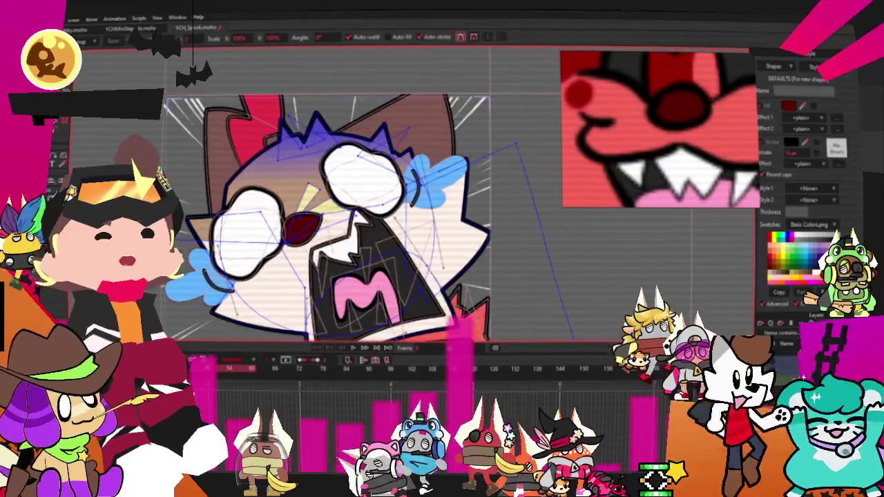
pyautogui.press('q')
pyautogui.click(409, 270)
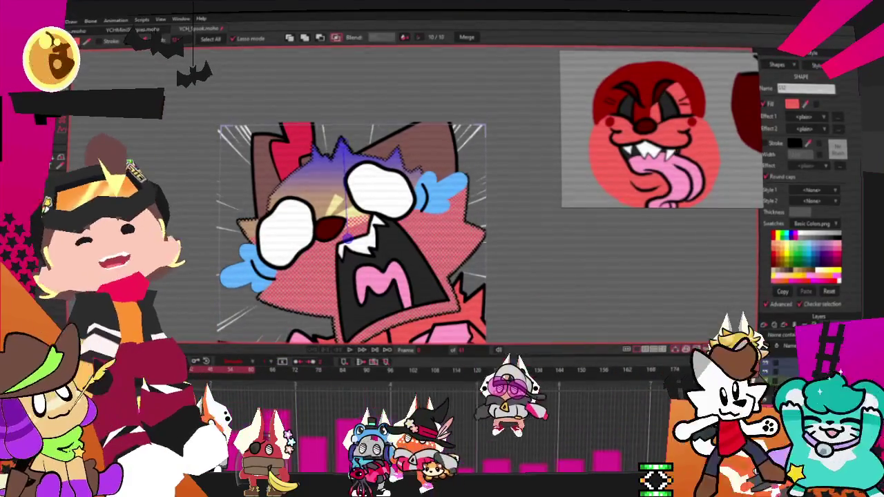
pyautogui.scroll(2, 375, 171)
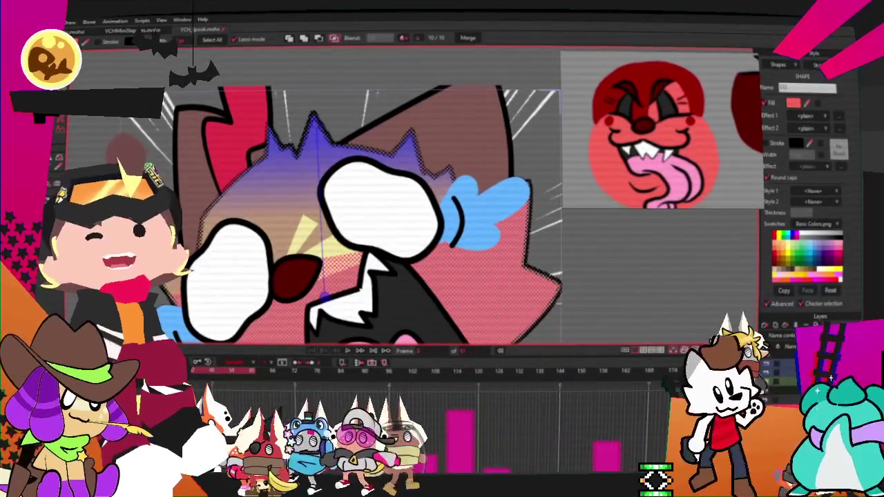
# Draw a new red fur shape beside the right eye and select it.
pyautogui.press('g')
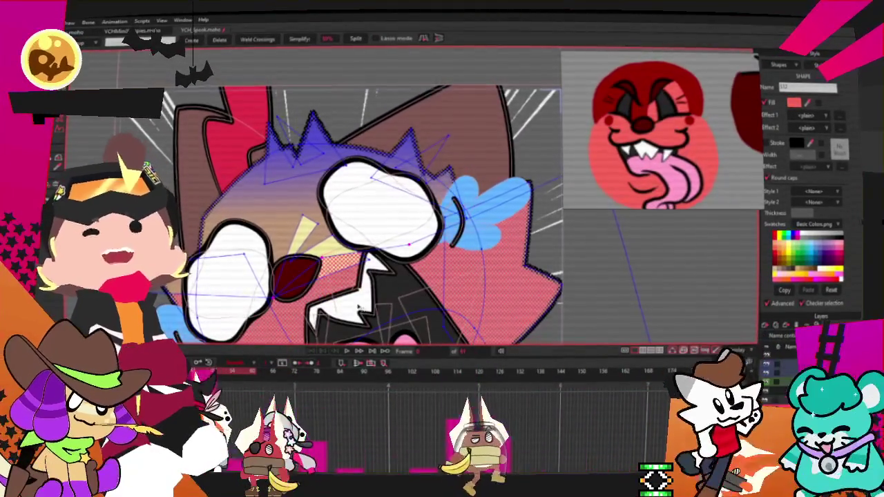
pyautogui.scroll(2, 351, 303)
pyautogui.hotkey('ctrl', 'shift', 'a')
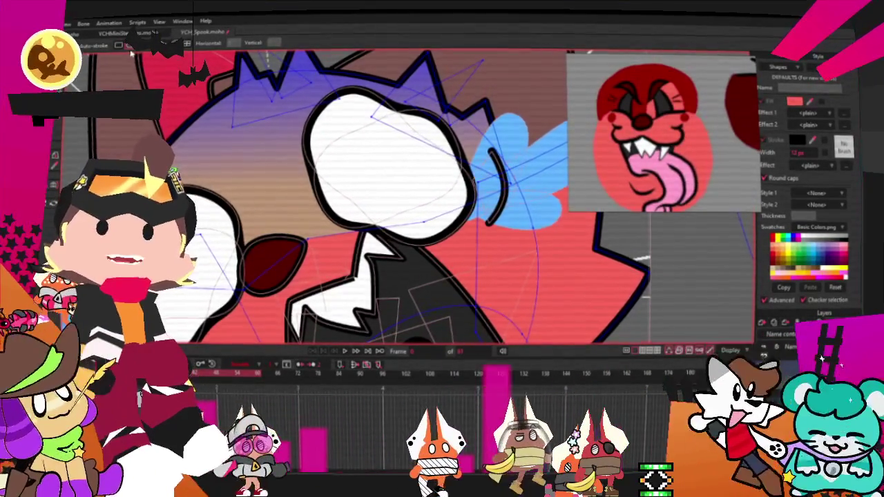
pyautogui.moveTo(295, 87)
pyautogui.mouseDown()
pyautogui.moveTo(307, 169)
pyautogui.moveTo(297, 86)
pyautogui.mouseUp()
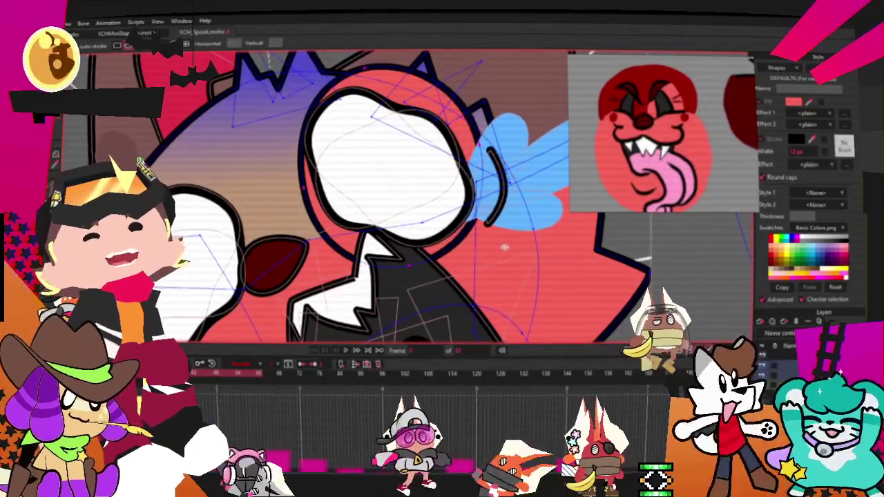
pyautogui.press('g')
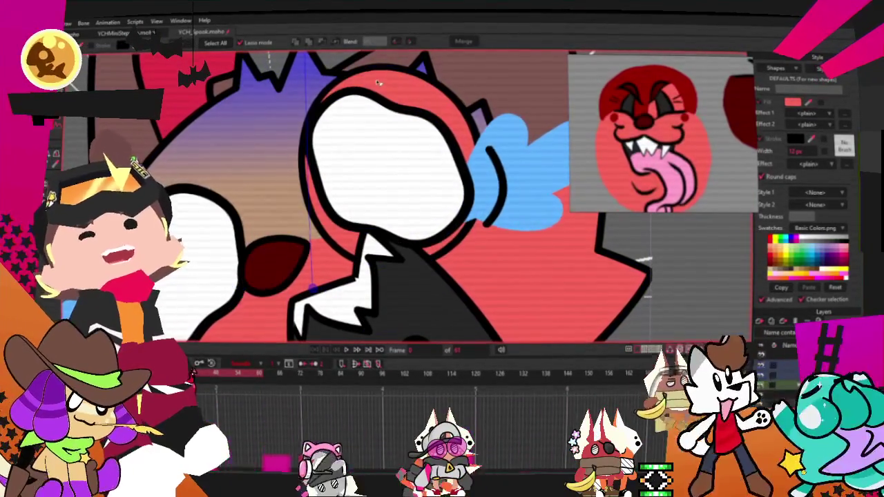
pyautogui.click(369, 81)
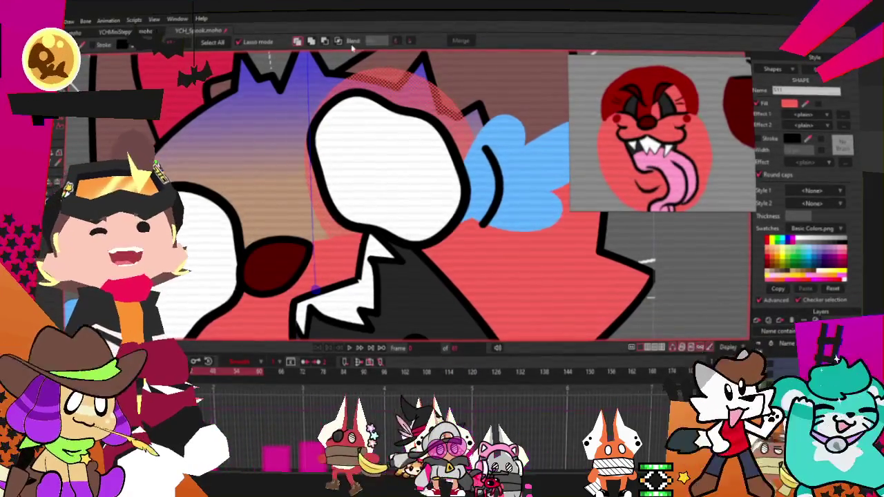
# Select all points in the layer for reshaping with Transform Points.
pyautogui.hotkey('ctrl', 'a')
pyautogui.press('t')
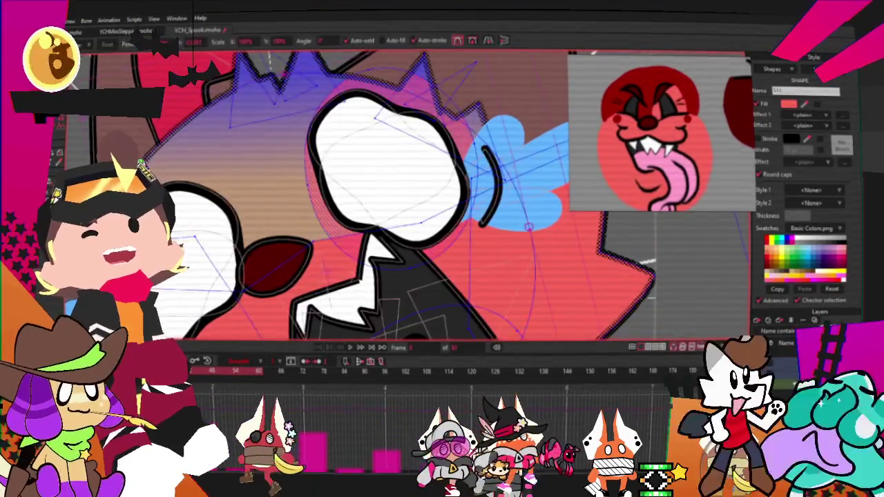
pyautogui.click(397, 74)
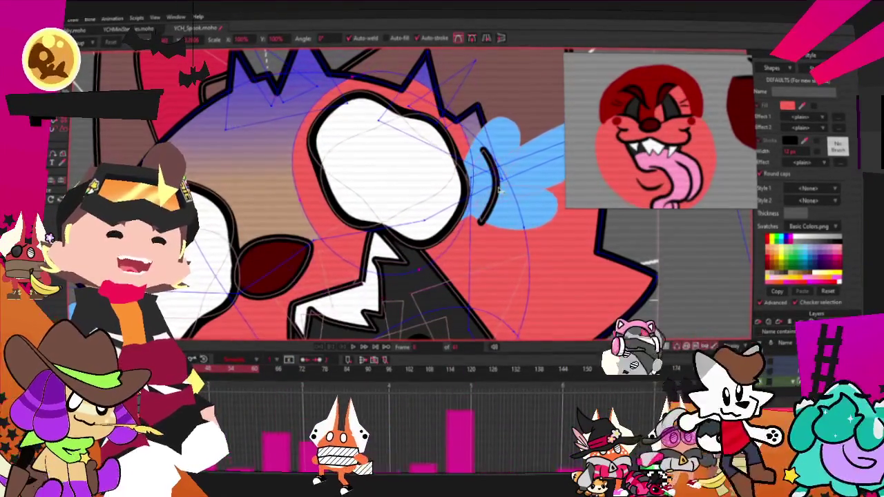
pyautogui.hotkey('ctrl', 'a')
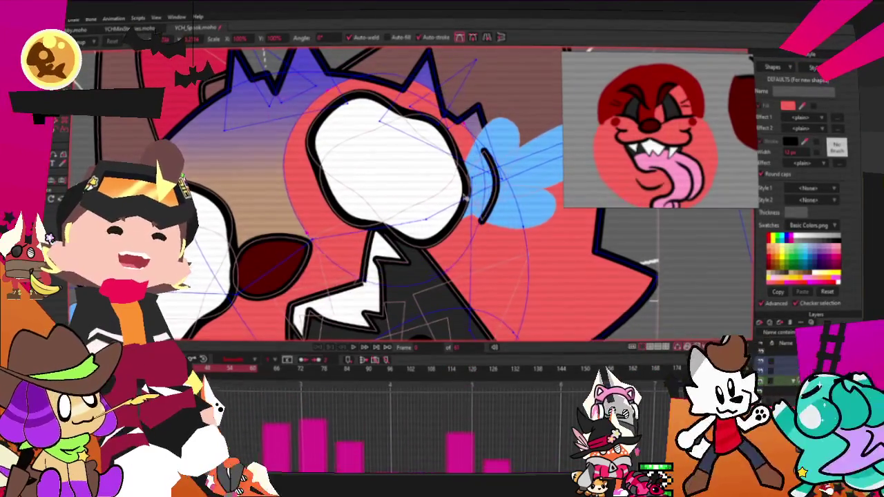
pyautogui.scroll(-2, 464, 198)
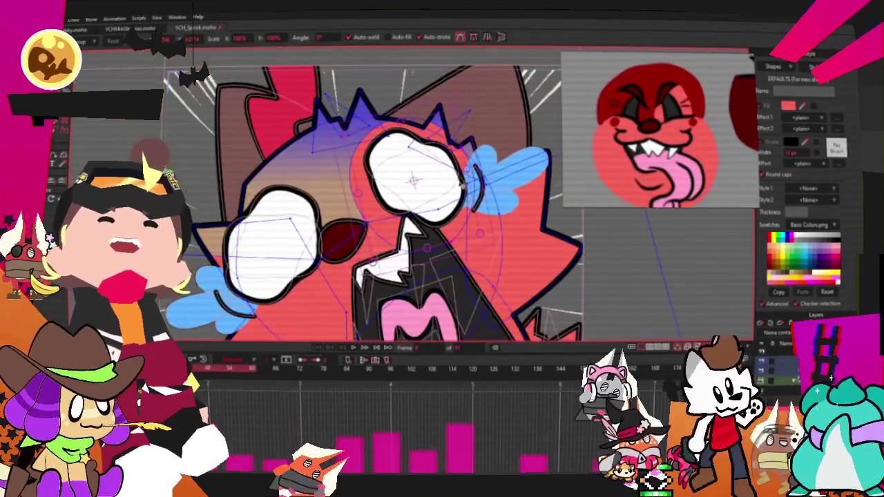
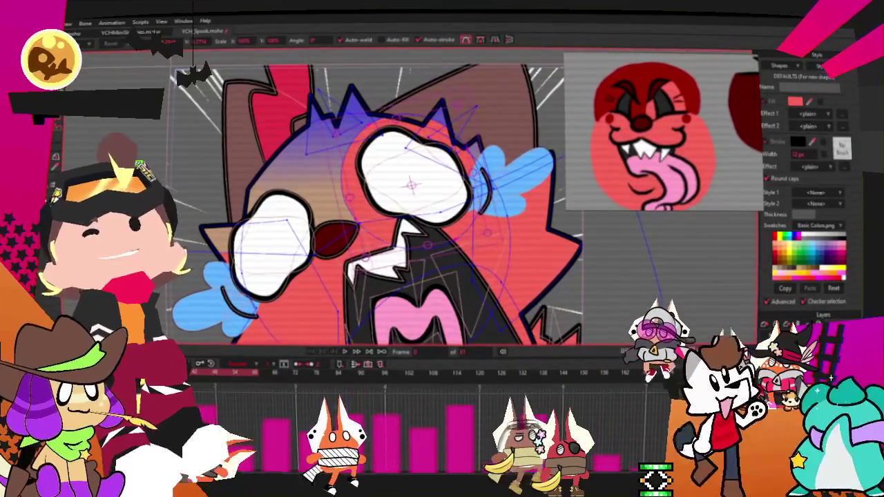
# Select the fox's head shape and set its fill to dark red.
pyautogui.press('q')
pyautogui.click(332, 121)
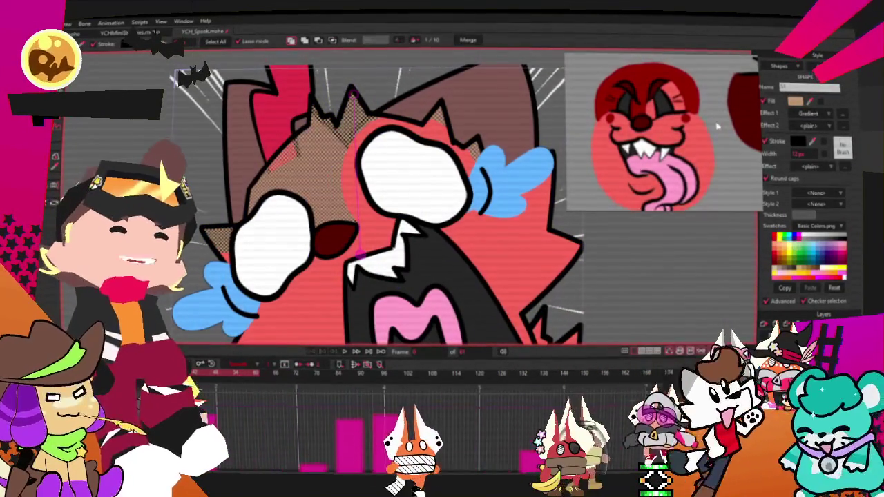
pyautogui.scroll(-3, 717, 126)
pyautogui.scroll(5, 663, 138)
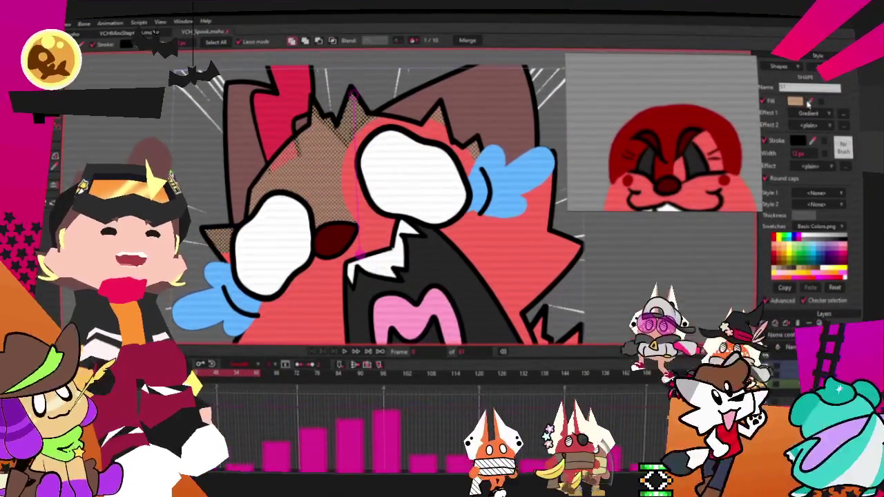
pyautogui.click(810, 102)
# Apply a gradient fill using dark red and red stops sampled from the reference head.
pyautogui.click(680, 125)
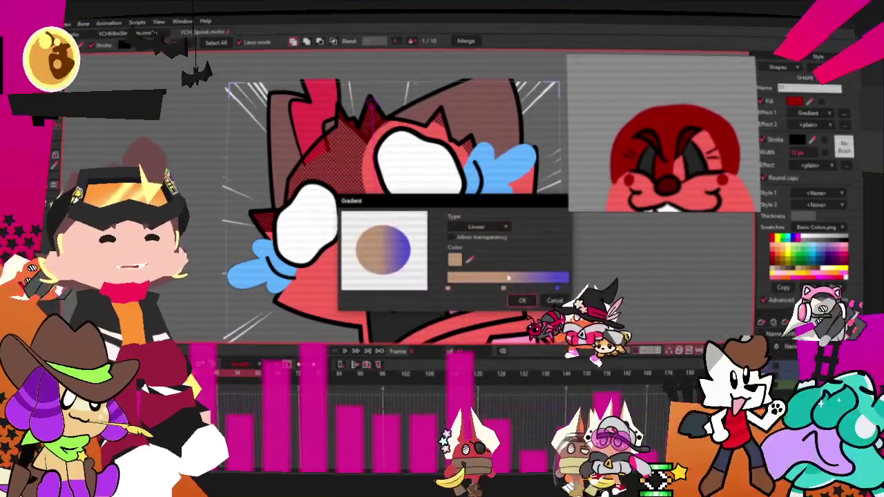
pyautogui.click(470, 259)
pyautogui.click(601, 129)
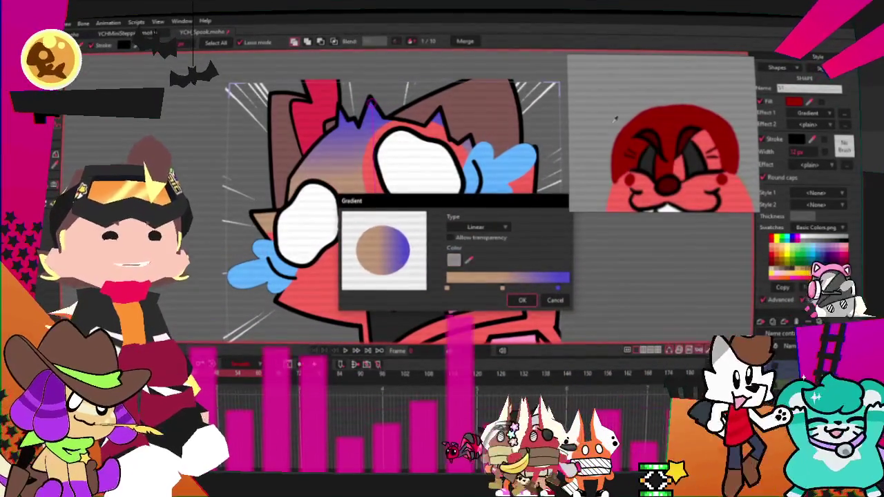
pyautogui.click(450, 291)
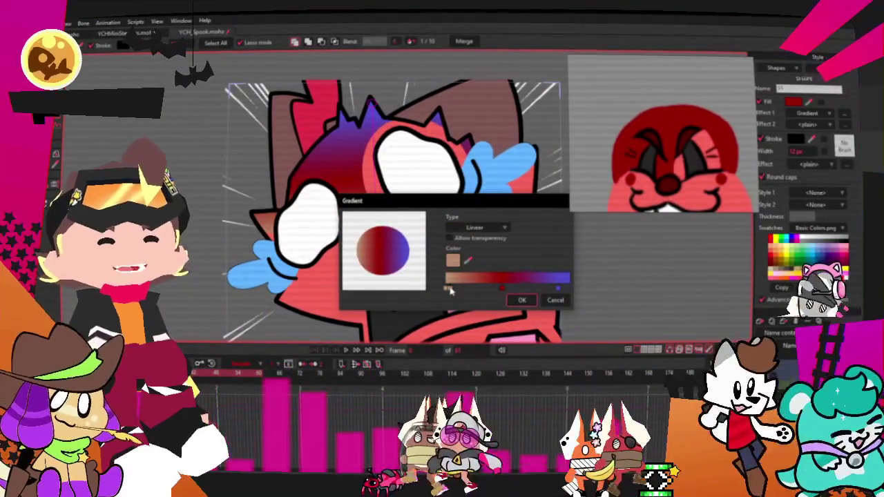
pyautogui.click(467, 259)
pyautogui.click(658, 108)
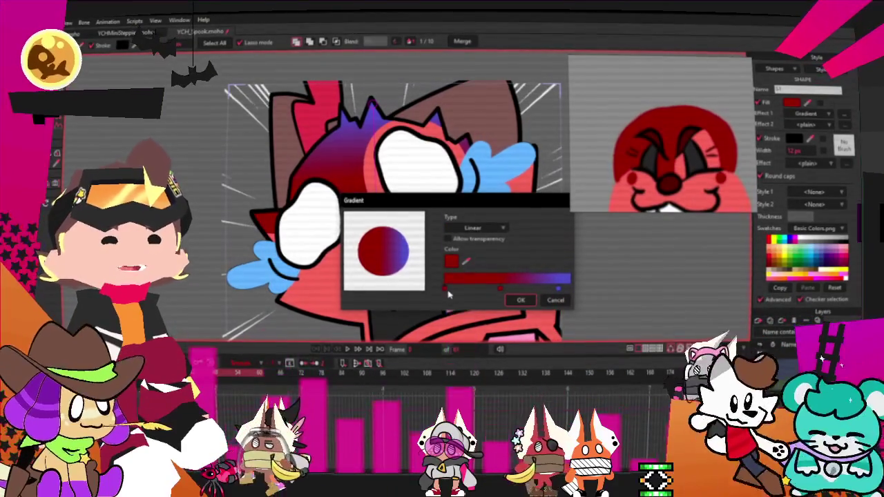
pyautogui.click(453, 290)
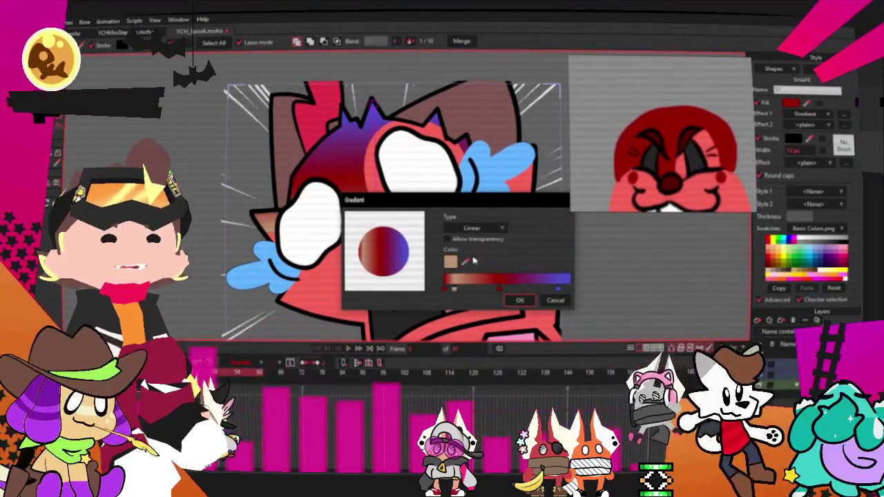
pyautogui.click(453, 288)
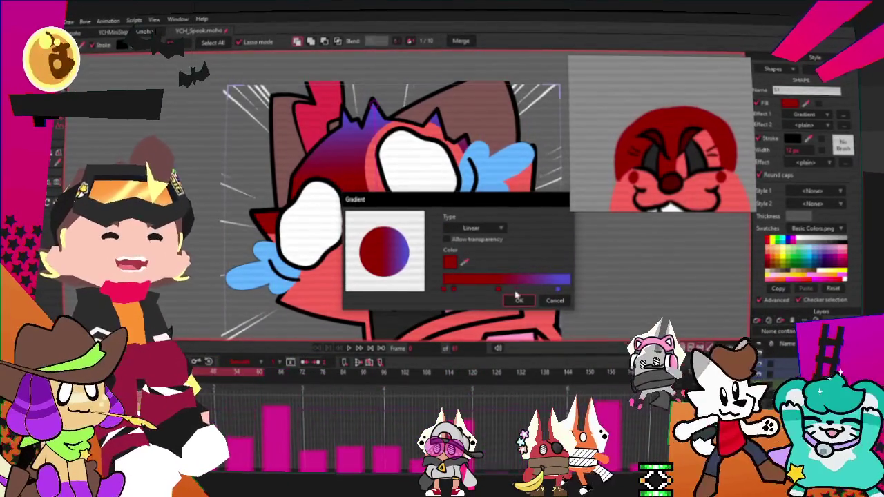
pyautogui.click(519, 302)
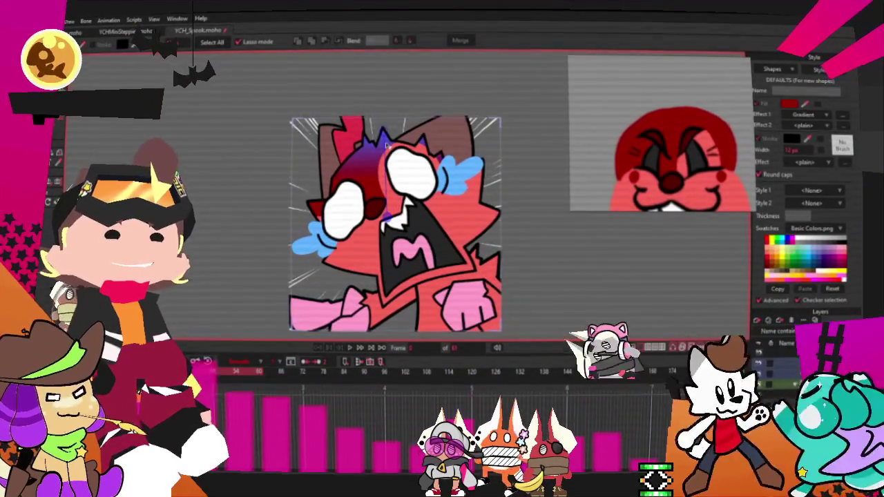
# Change the gradient's purple end stop to a bluer violet and apply it.
pyautogui.scroll(3, 453, 195)
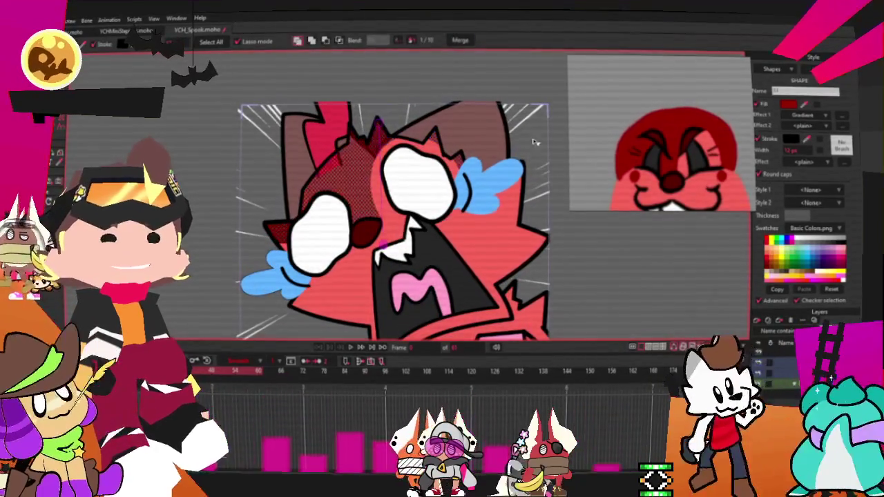
pyautogui.scroll(-3, 637, 105)
pyautogui.scroll(-2, 637, 105)
pyautogui.scroll(2, 637, 105)
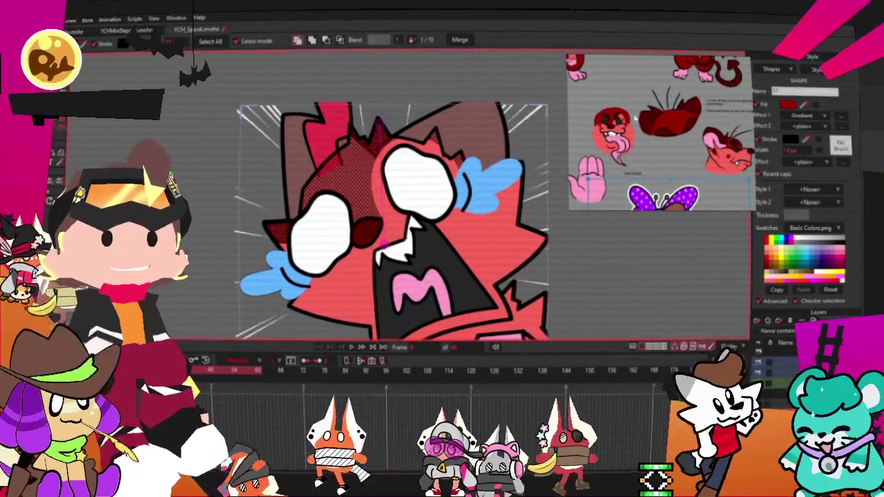
pyautogui.scroll(-2, 399, 195)
pyautogui.scroll(-3, 658, 123)
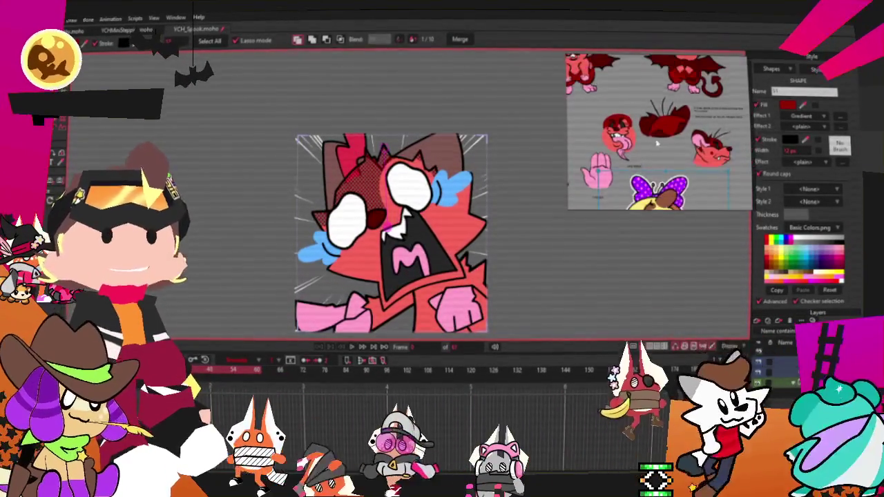
pyautogui.scroll(-2, 658, 123)
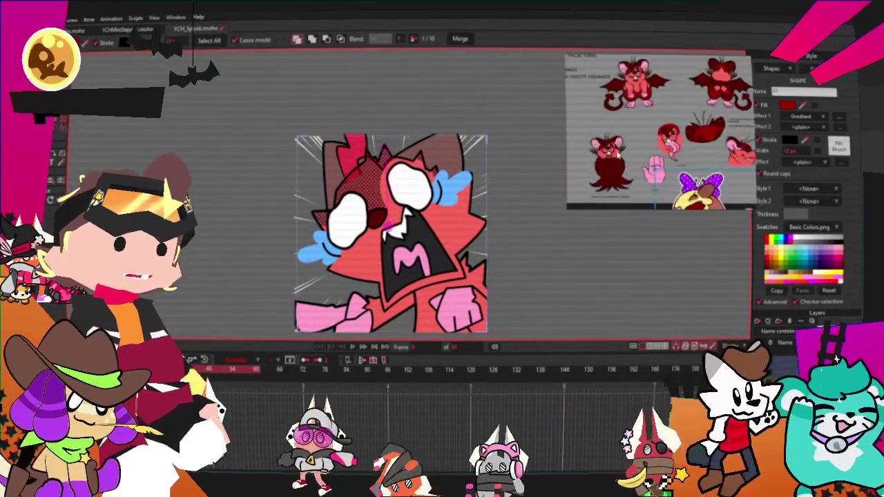
pyautogui.scroll(5, 591, 166)
pyautogui.scroll(-2, 592, 166)
pyautogui.scroll(2, 592, 166)
pyautogui.scroll(3, 412, 215)
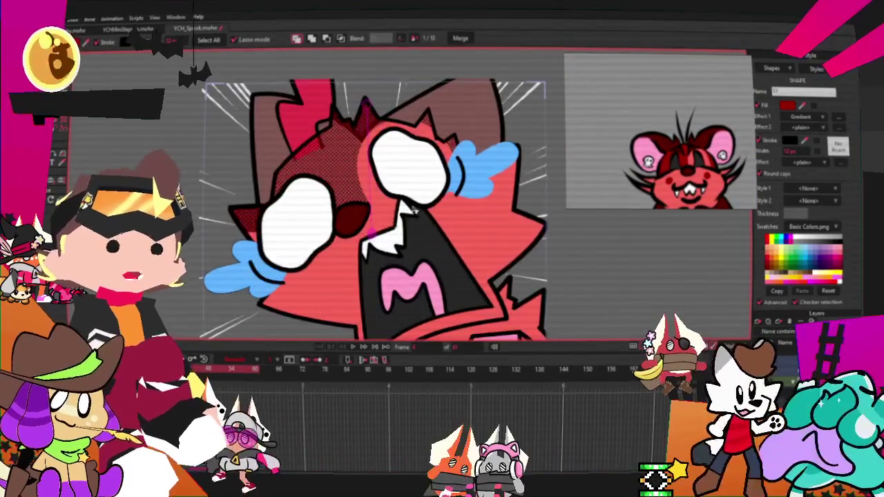
pyautogui.scroll(-3, 407, 179)
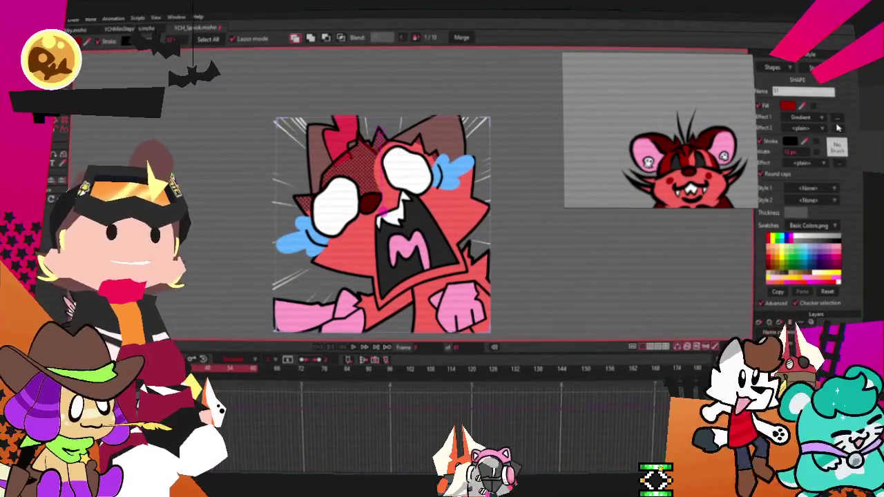
pyautogui.click(838, 123)
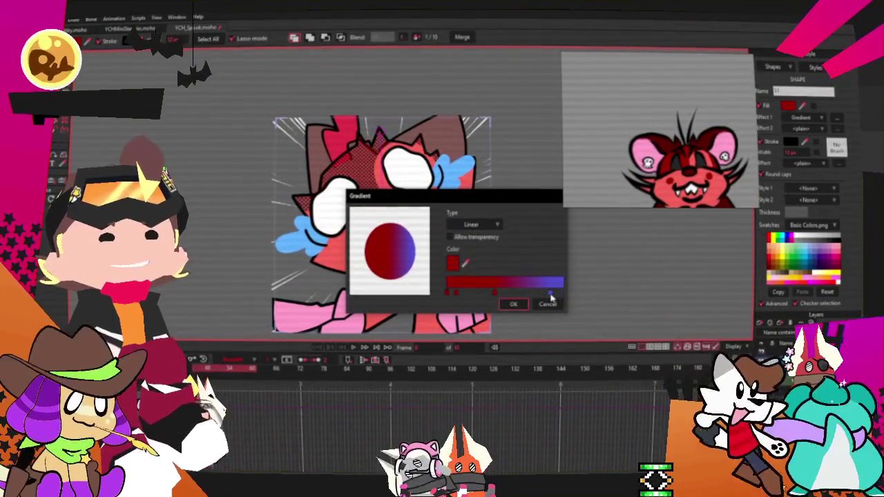
pyautogui.click(456, 266)
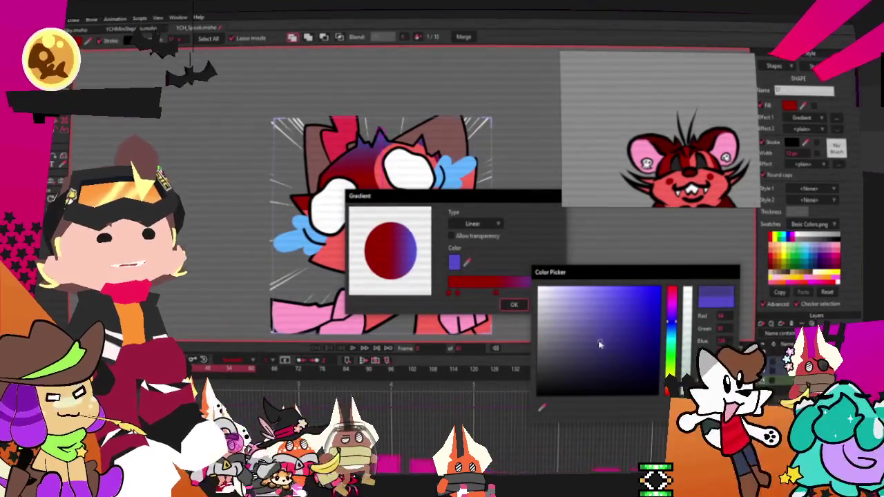
pyautogui.moveTo(584, 329); pyautogui.dragTo(592, 332)
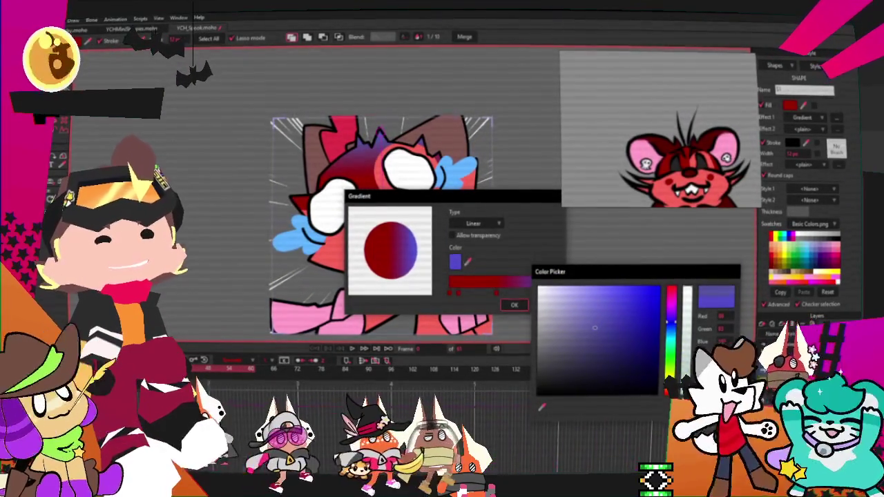
pyautogui.click(542, 408)
pyautogui.click(514, 304)
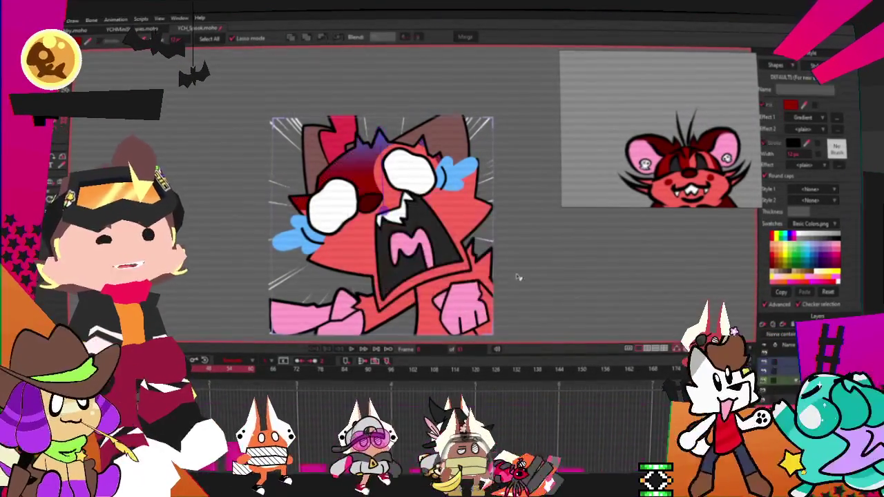
# Select the fox's red head shape.
pyautogui.scroll(-3, 395, 221)
pyautogui.scroll(2, 395, 220)
pyautogui.scroll(2, 386, 222)
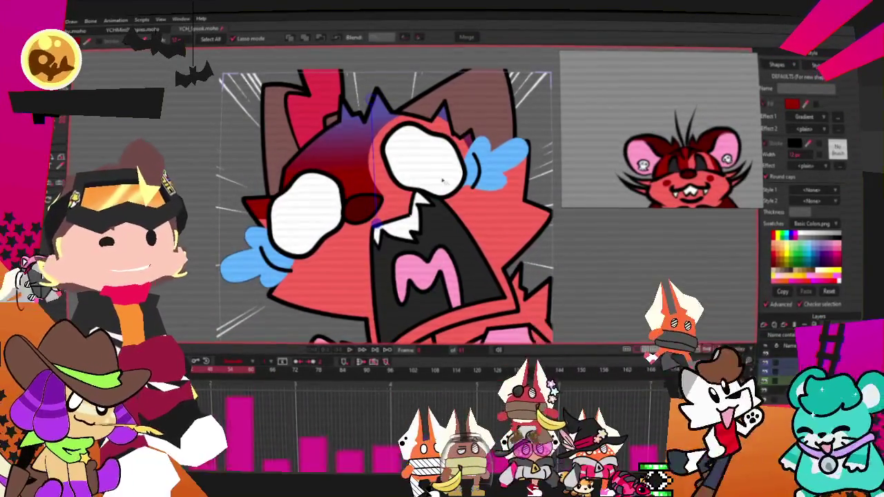
pyautogui.click(381, 159)
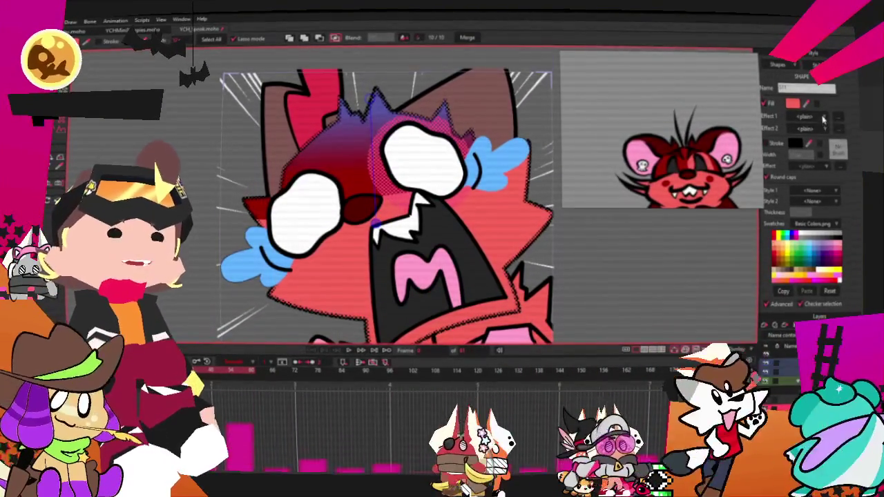
# Give the red head shape a Gradient fill effect from dark red to blue-purple.
pyautogui.click(822, 121)
pyautogui.click(839, 164)
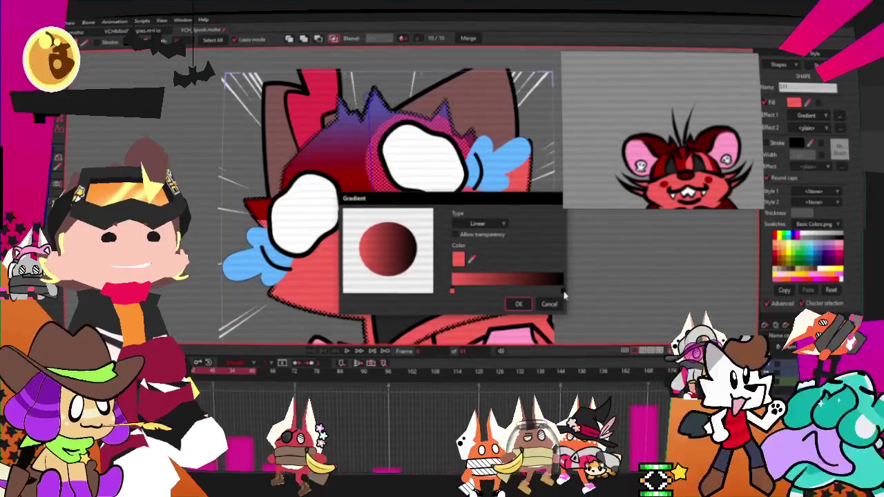
pyautogui.click(561, 292)
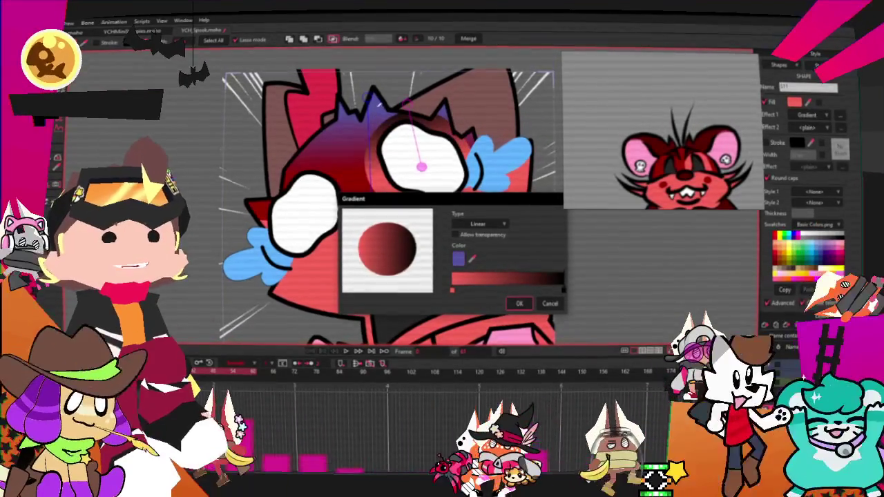
pyautogui.click(822, 243)
pyautogui.click(521, 304)
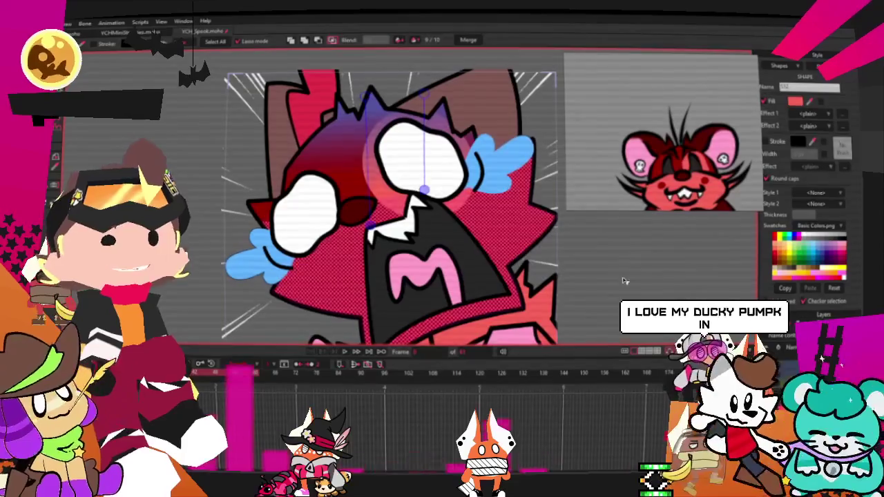
pyautogui.scroll(-5, 464, 124)
pyautogui.scroll(3, 364, 151)
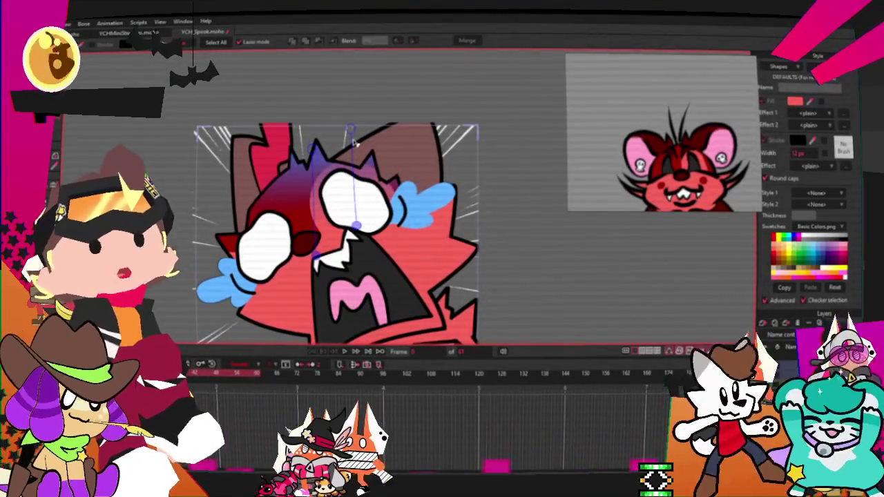
pyautogui.scroll(-3, 353, 136)
pyautogui.scroll(2, 331, 152)
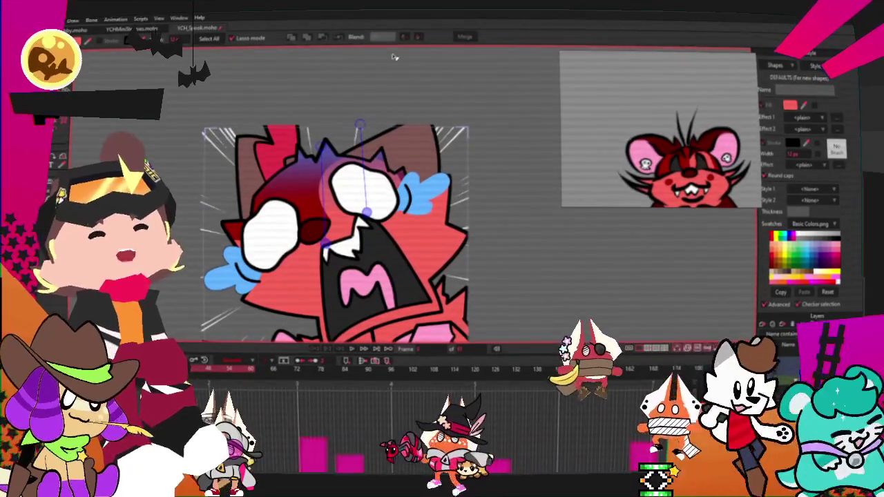
pyautogui.scroll(-3, 421, 242)
pyautogui.scroll(3, 421, 242)
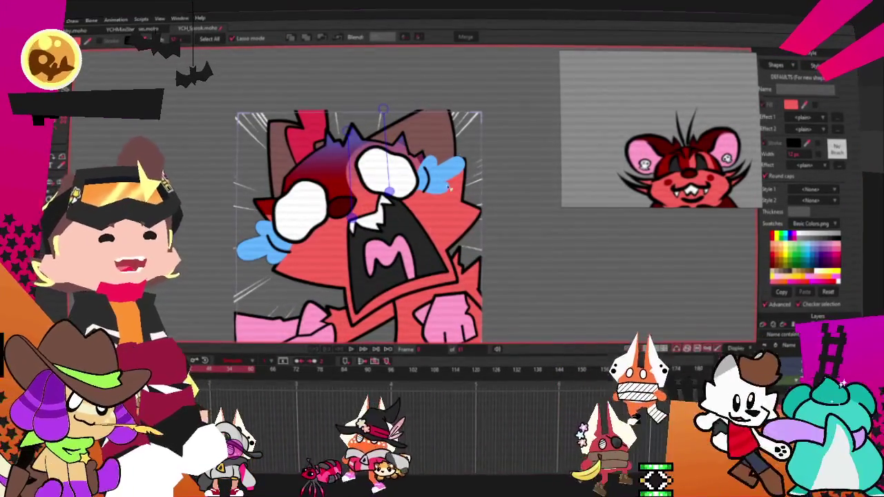
pyautogui.scroll(-2, 682, 165)
pyautogui.scroll(-2, 682, 166)
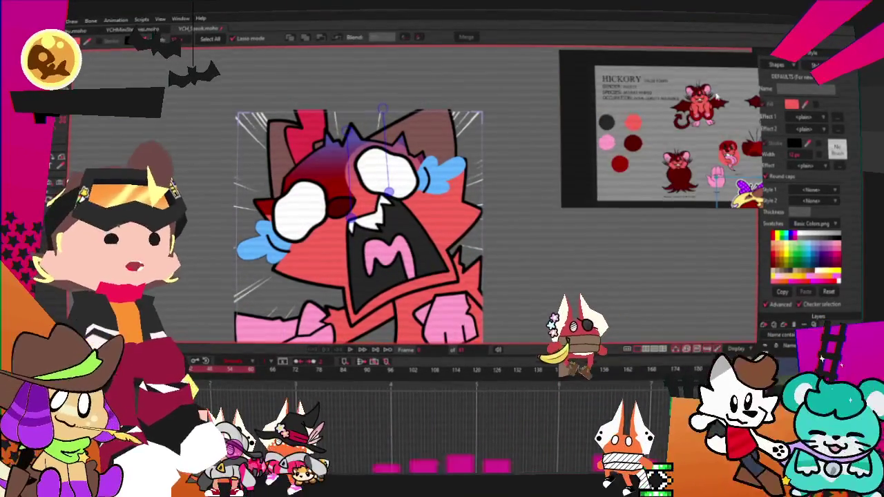
pyautogui.scroll(3, 684, 166)
pyautogui.scroll(-1, 441, 168)
pyautogui.scroll(-1, 442, 166)
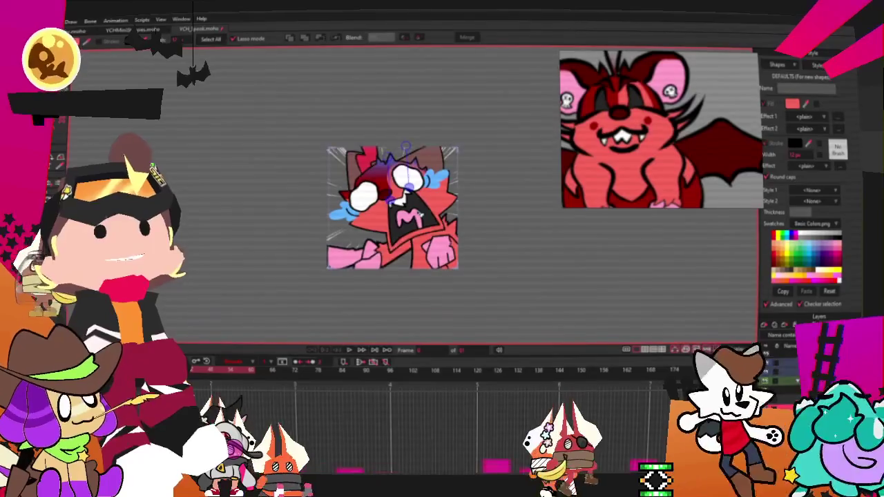
pyautogui.scroll(2, 442, 180)
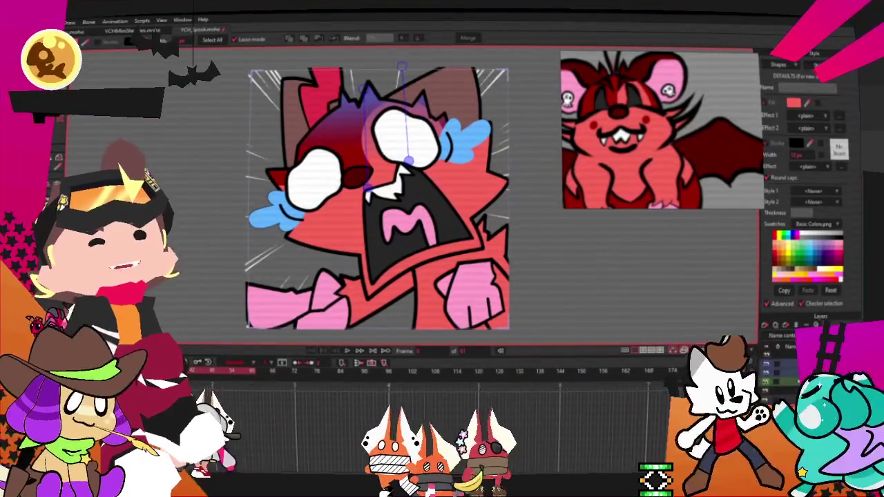
pyautogui.scroll(2, 373, 82)
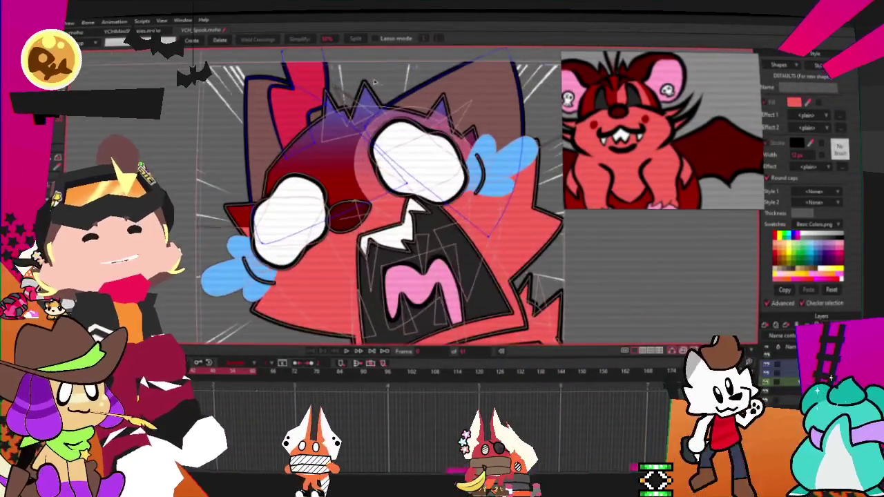
# Select both ear fills and make them solid dark red.
pyautogui.press('q')
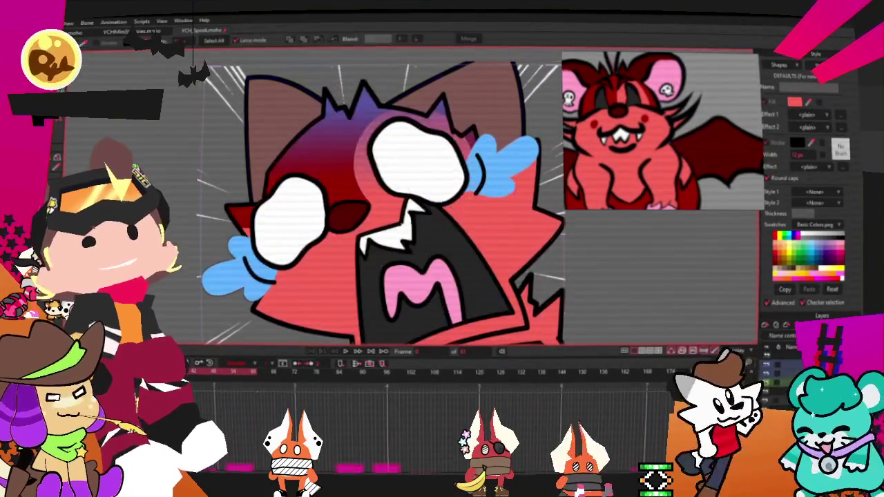
pyautogui.click(275, 100)
pyautogui.keyDown('shift'); pyautogui.click(511, 87); pyautogui.keyUp('shift')
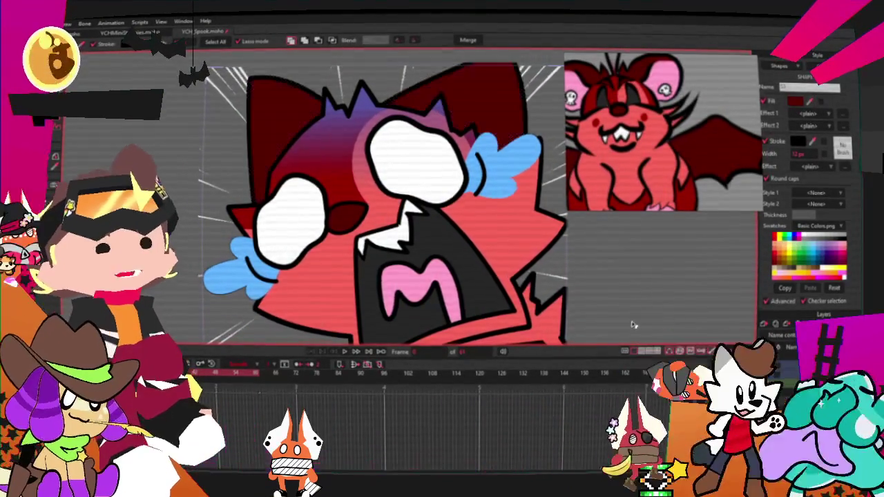
pyautogui.scroll(-2, 322, 158)
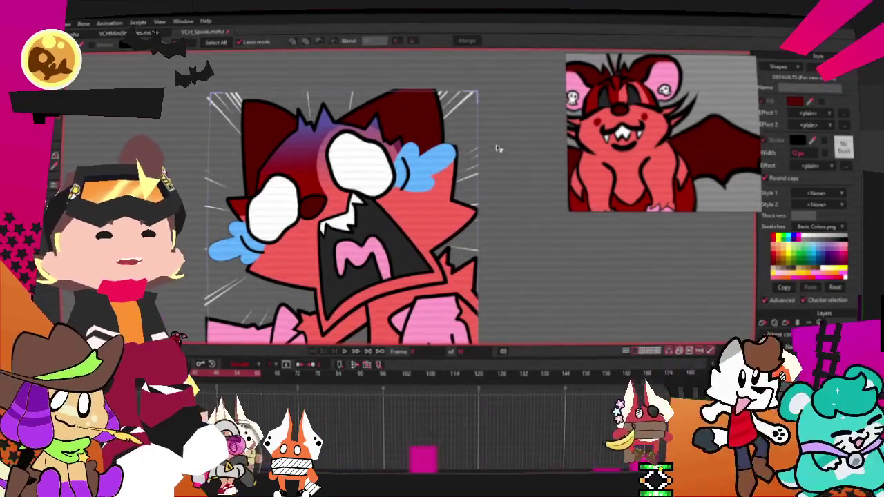
pyautogui.scroll(1, 364, 207)
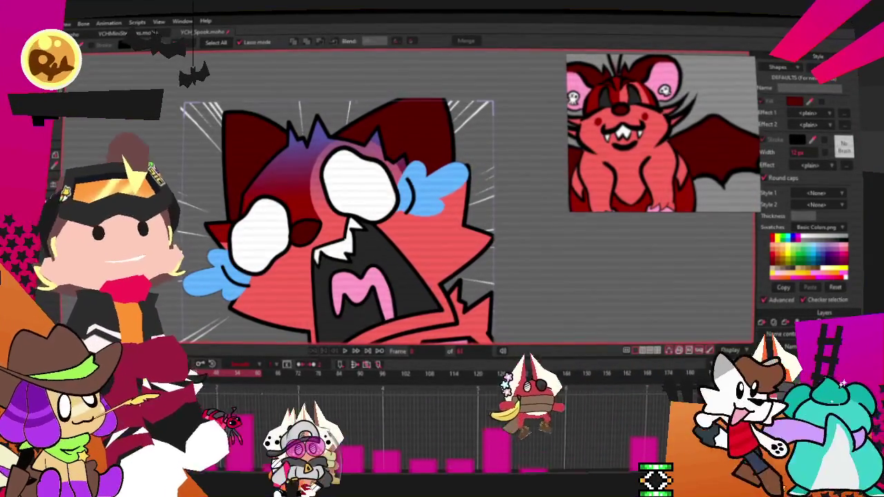
# Drag a point on the head's top outline downward.
pyautogui.press('a')
pyautogui.scroll(1, 363, 108)
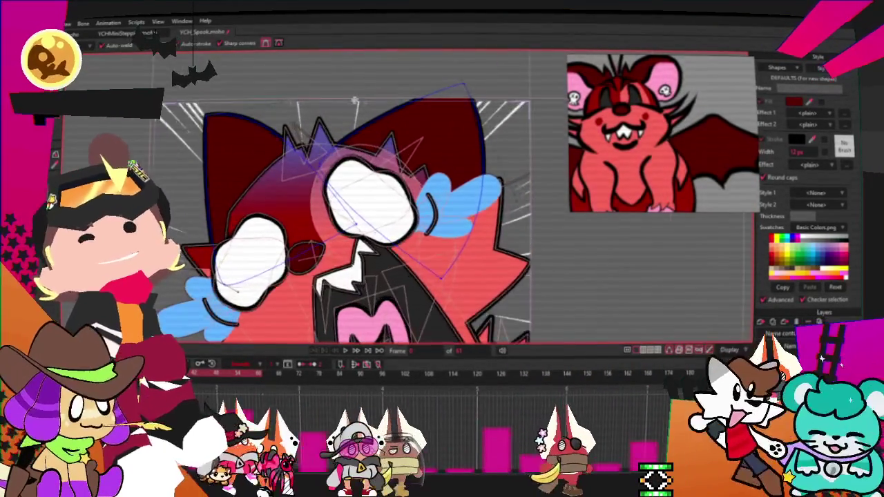
pyautogui.scroll(1, 363, 109)
pyautogui.moveTo(365, 108); pyautogui.dragTo(356, 140)
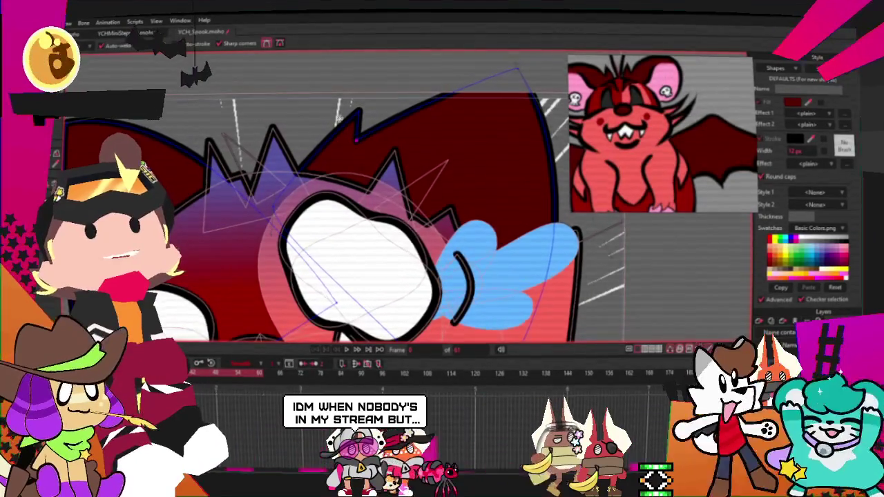
pyautogui.scroll(-2, 378, 80)
pyautogui.scroll(2, 241, 115)
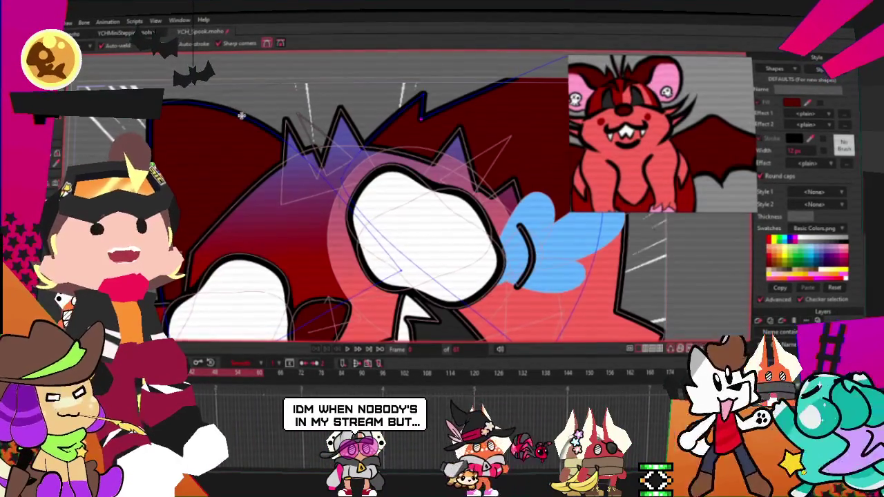
pyautogui.scroll(2, 241, 116)
pyautogui.scroll(1, 248, 120)
pyautogui.scroll(-3, 263, 131)
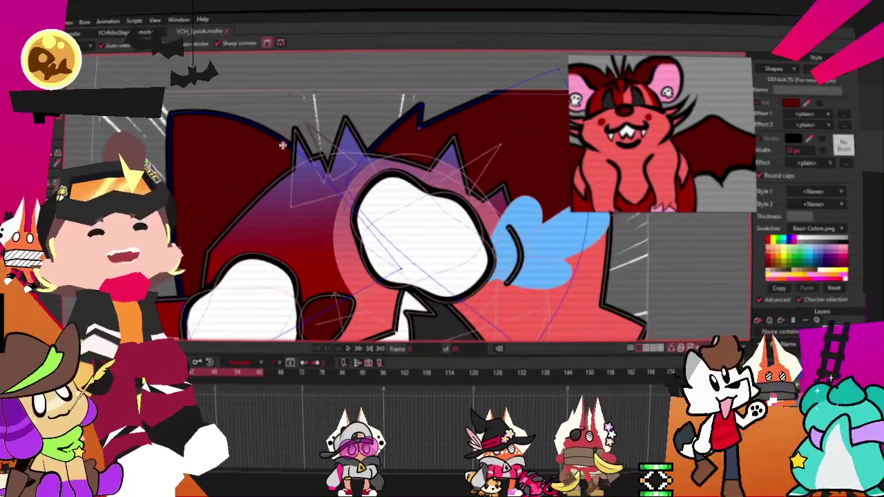
pyautogui.scroll(1, 283, 143)
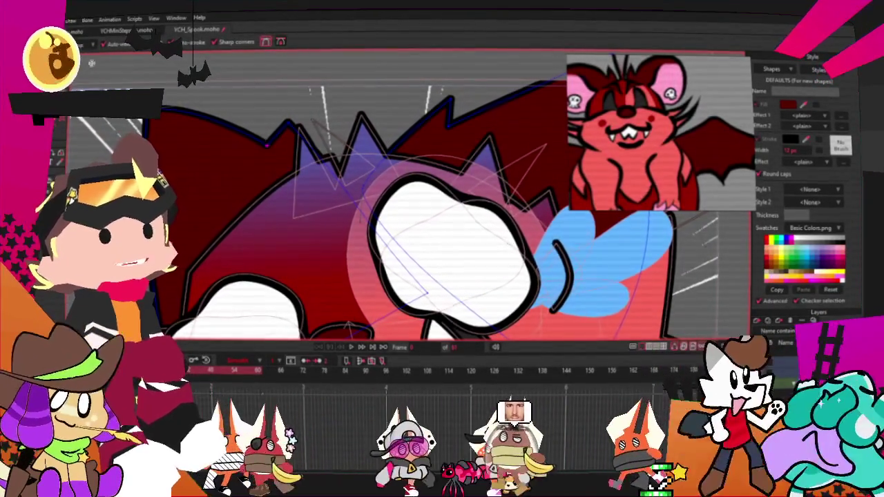
pyautogui.press('c')
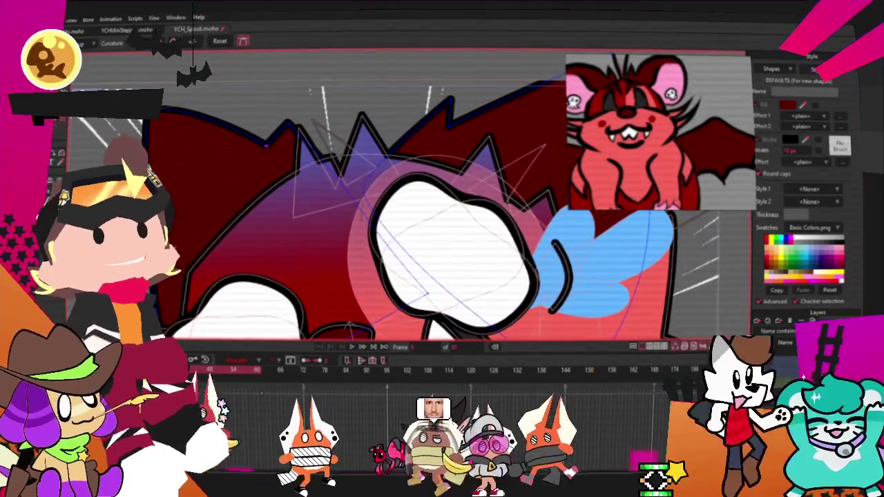